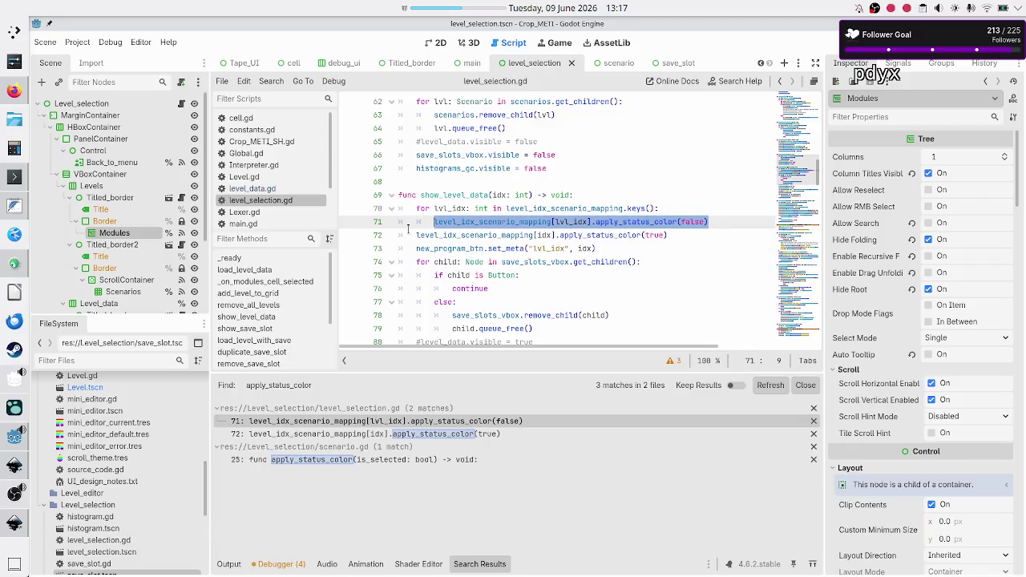
Select the apply_status_color(true) call on line 72, then its idx, name and true argument.
drag(416, 235, 668, 235)
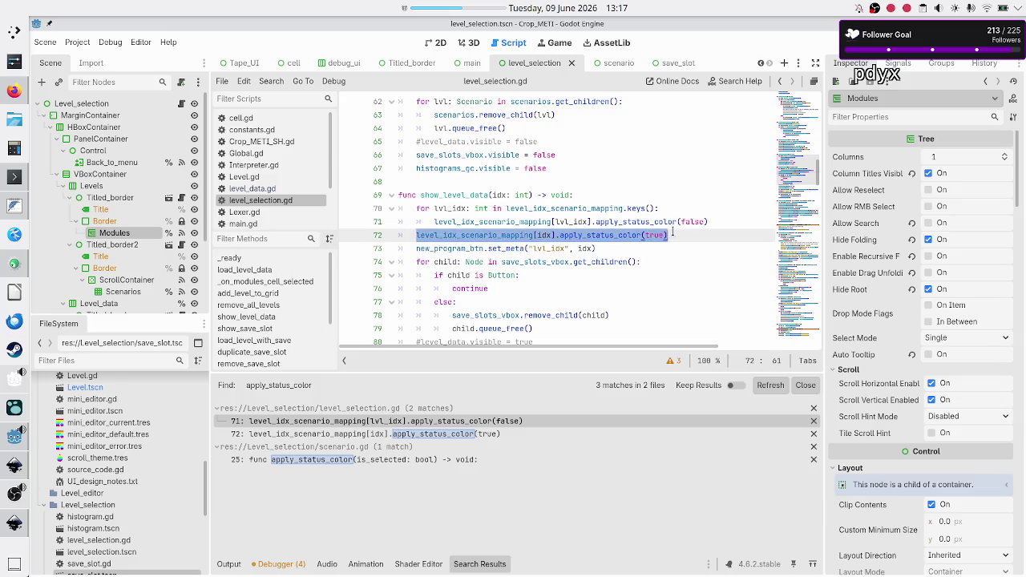
double_click(542, 235)
double_click(595, 235)
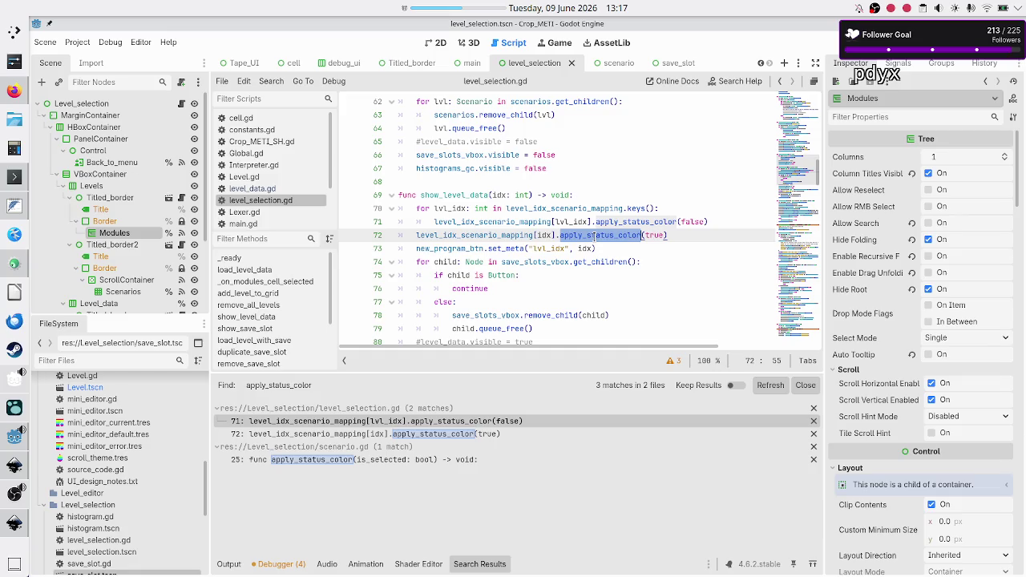
double_click(656, 235)
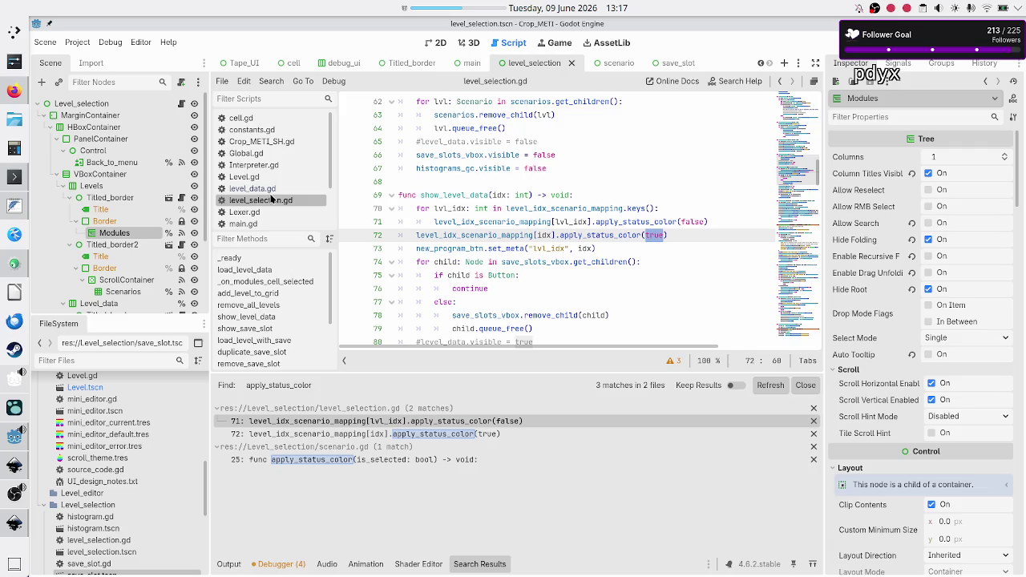
scroll(268, 170, down, 3)
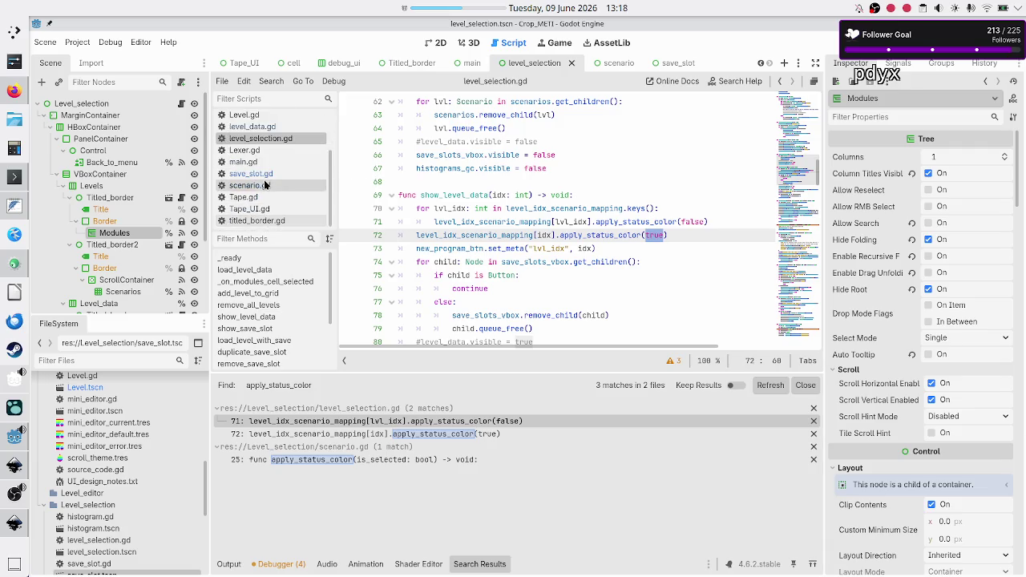
Open scenario.gd at apply_status_color, highlight is_selected's uses, then run the project with F5.
click(615, 64)
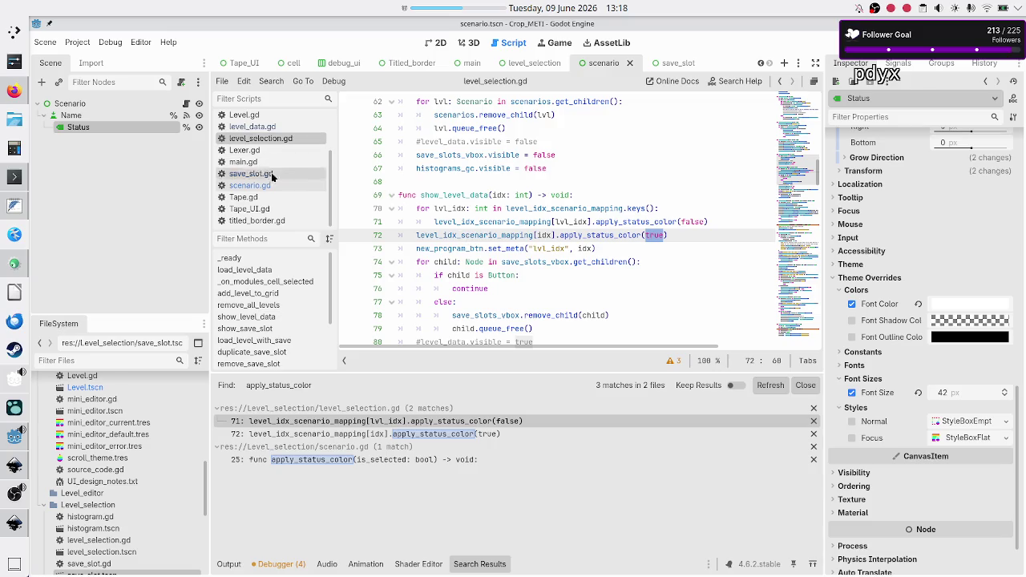
click(185, 104)
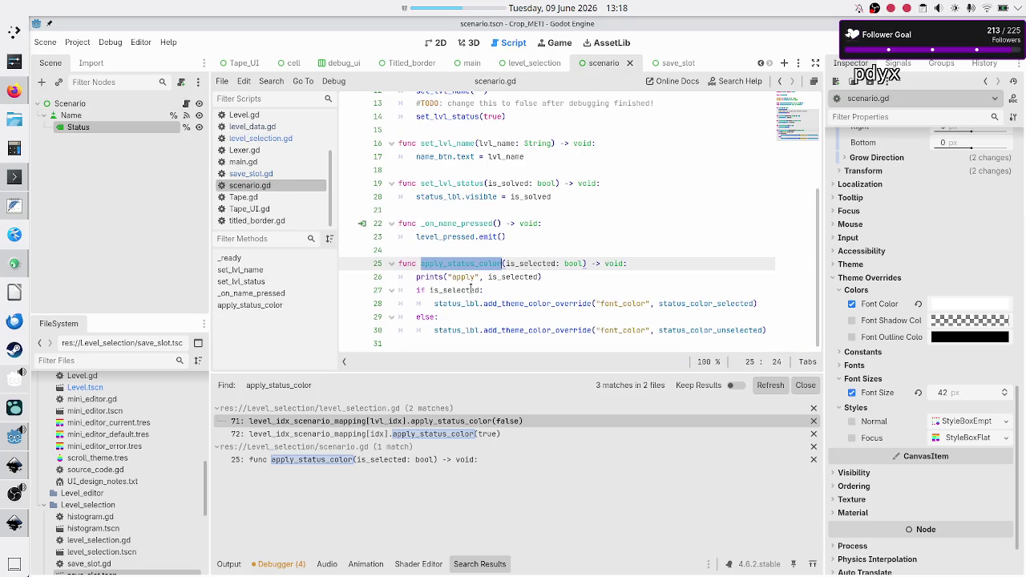
double_click(472, 290)
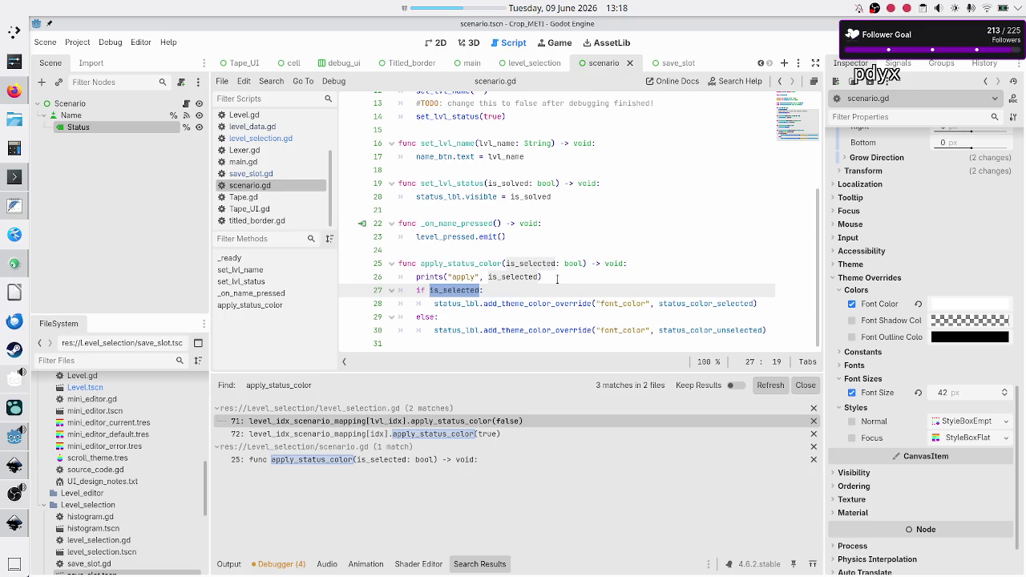
click(557, 278)
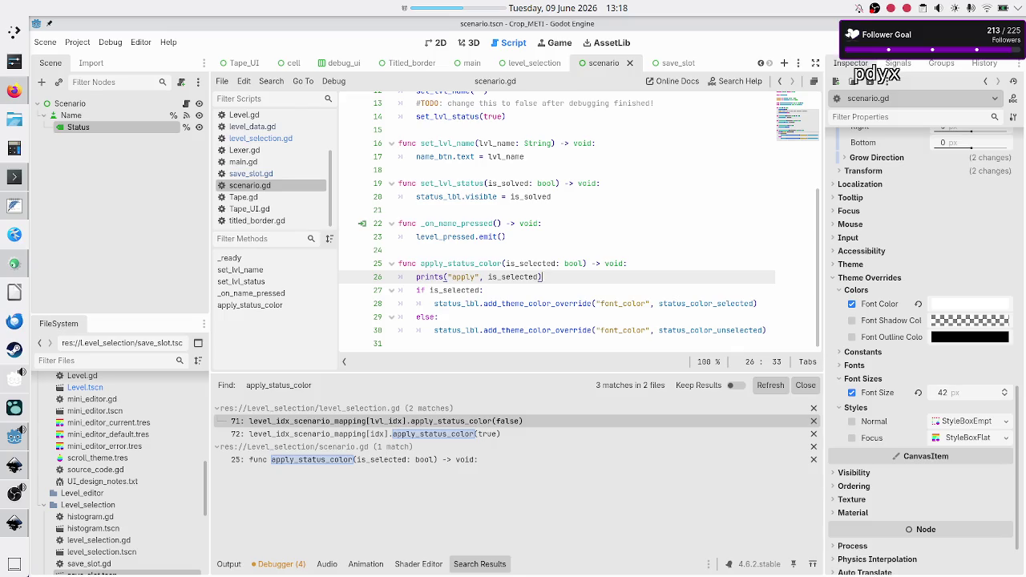
key(F5)
In the game, pick Basic tape operations and its first Tutorial scenario, then return to the editor.
click(828, 145)
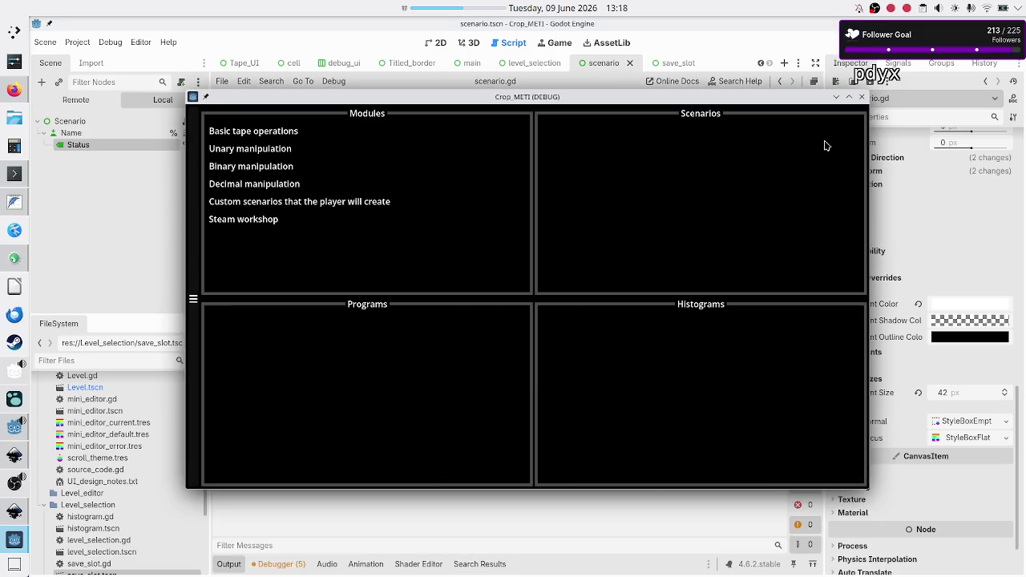
click(289, 131)
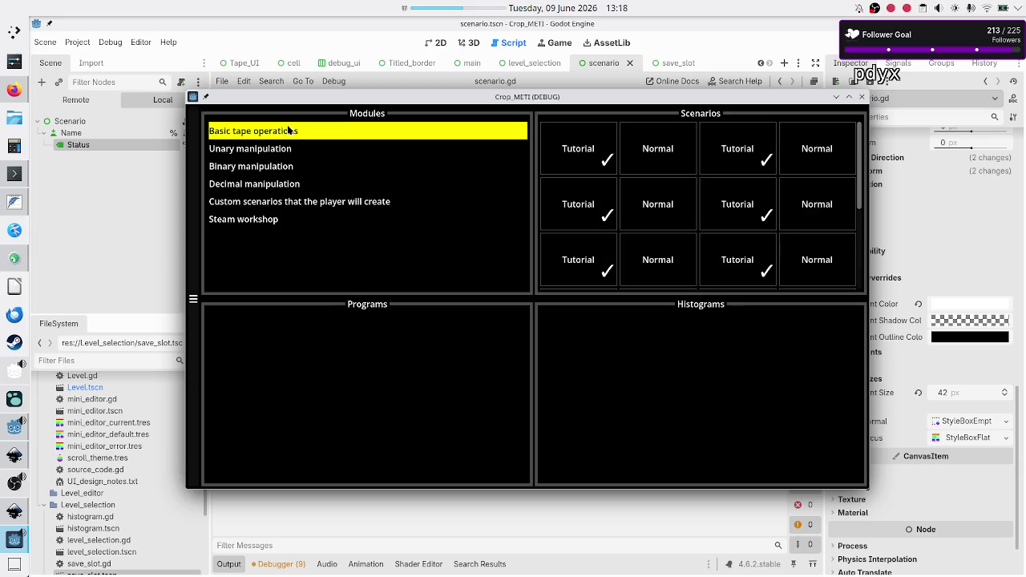
click(591, 152)
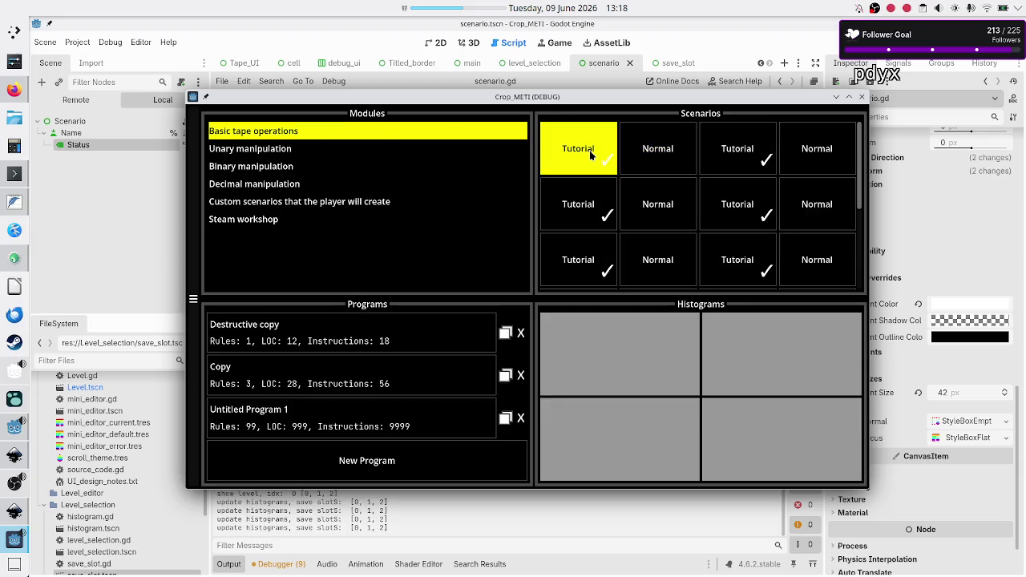
click(69, 98)
Expand the remote tree from Level_selection down through ScrollContainer to the Scenarios node.
click(43, 168)
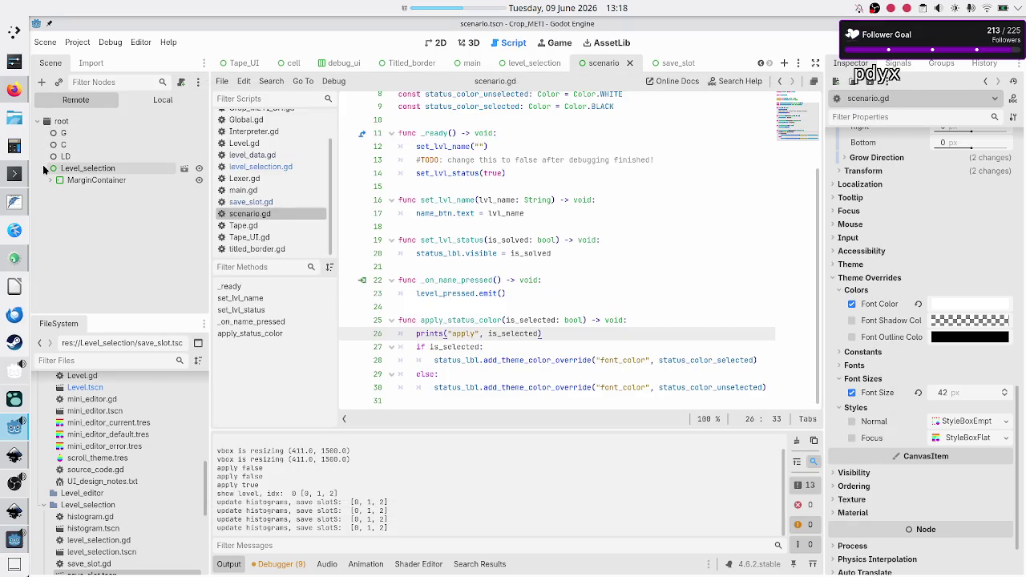
click(51, 181)
click(56, 192)
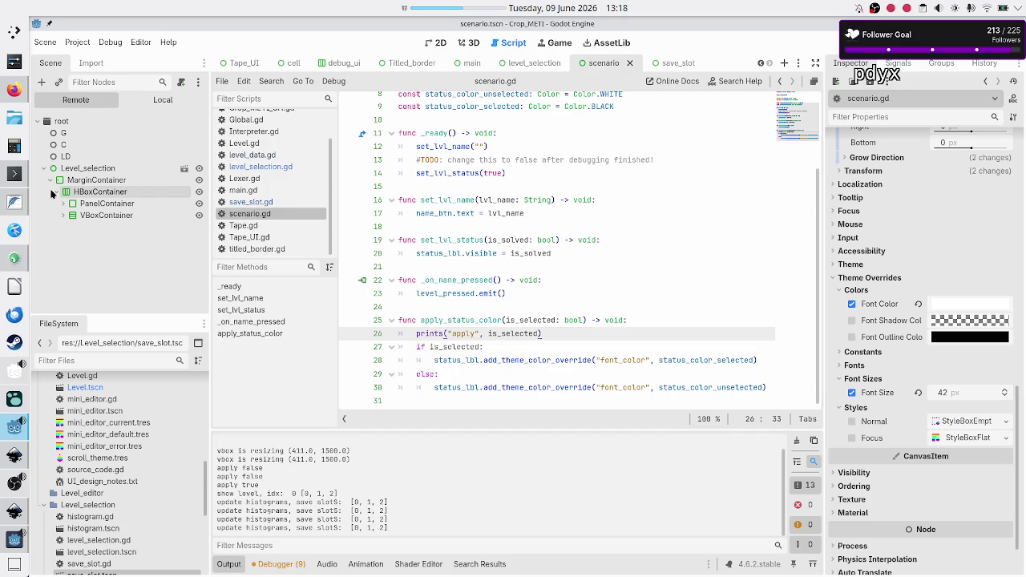
click(63, 204)
click(68, 215)
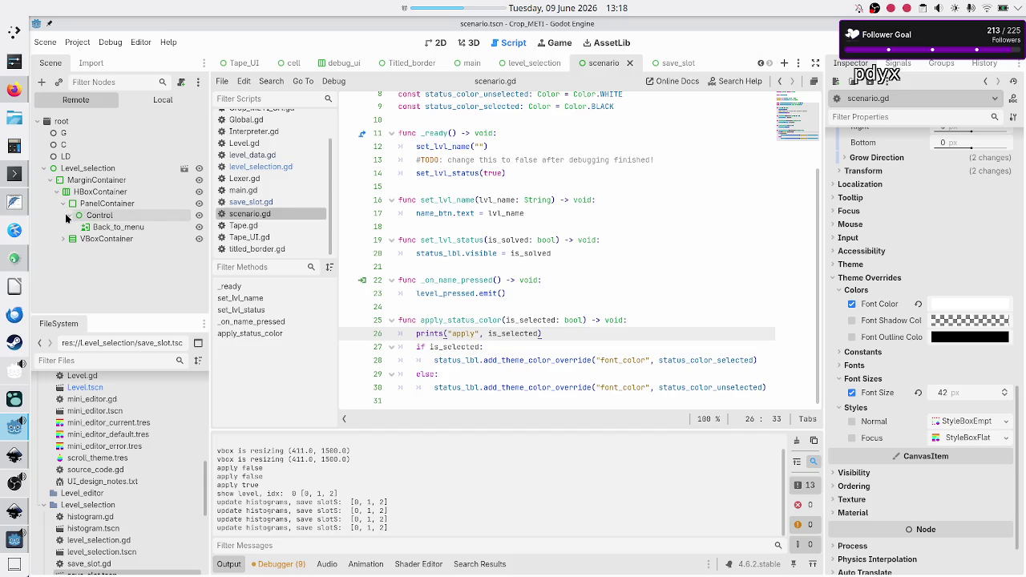
click(65, 239)
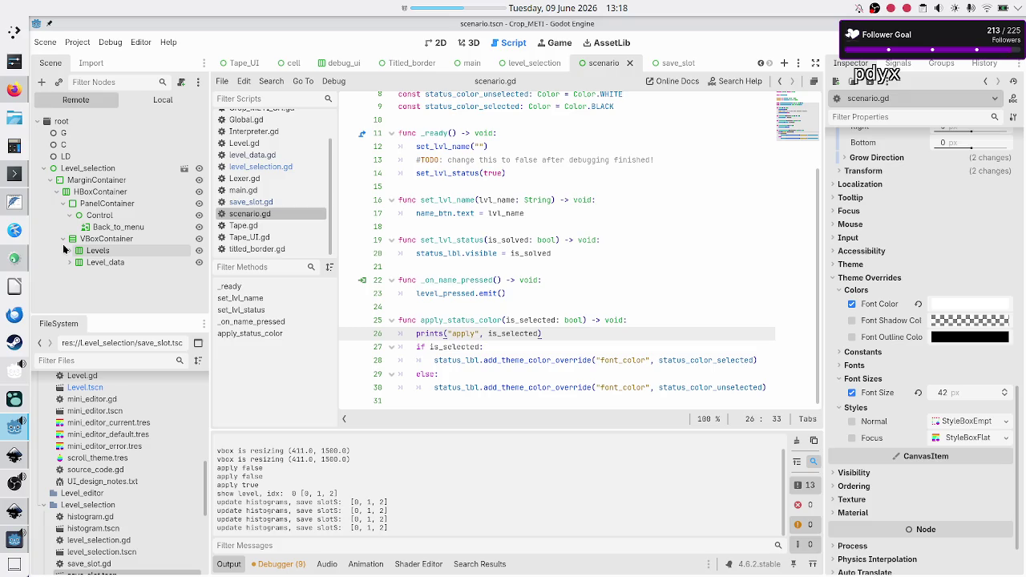
click(68, 251)
click(75, 275)
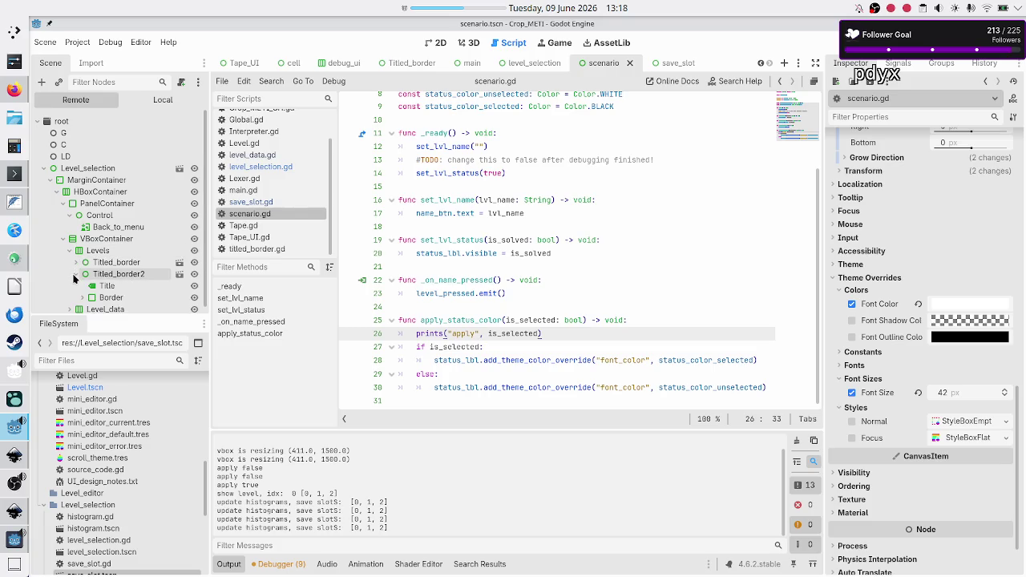
click(83, 297)
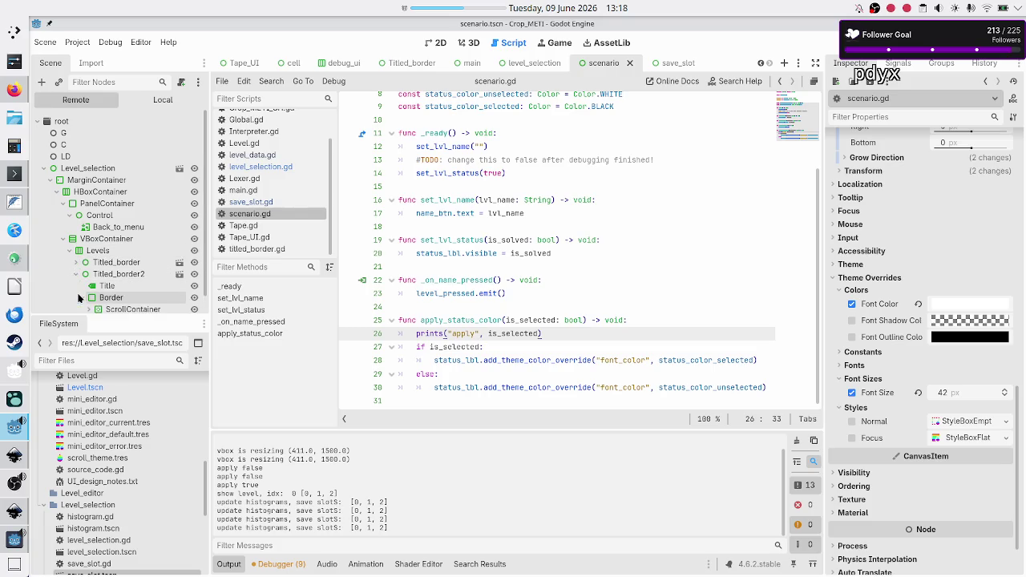
scroll(78, 275, down, 1)
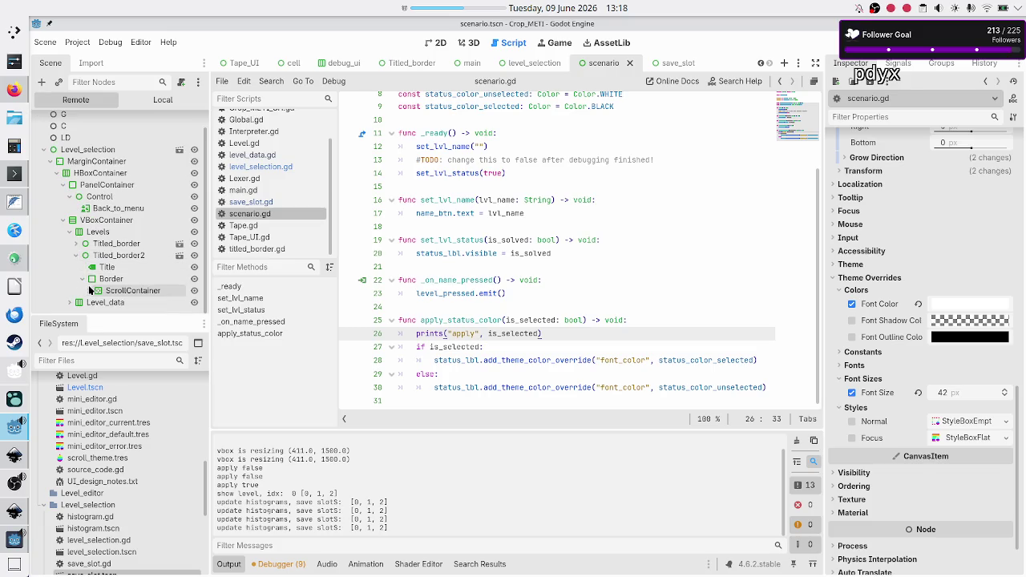
click(89, 291)
scroll(90, 291, down, 4)
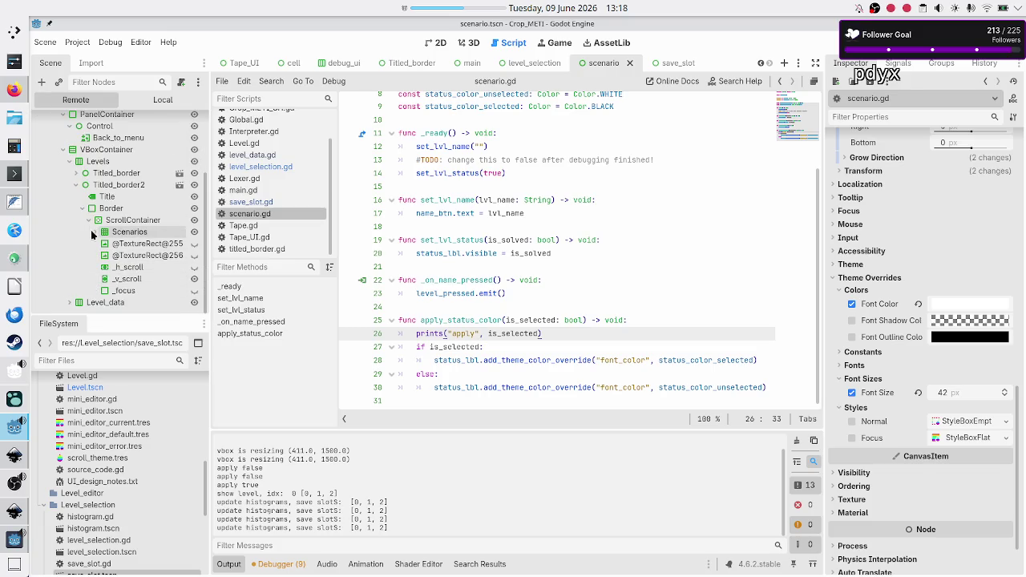
click(94, 232)
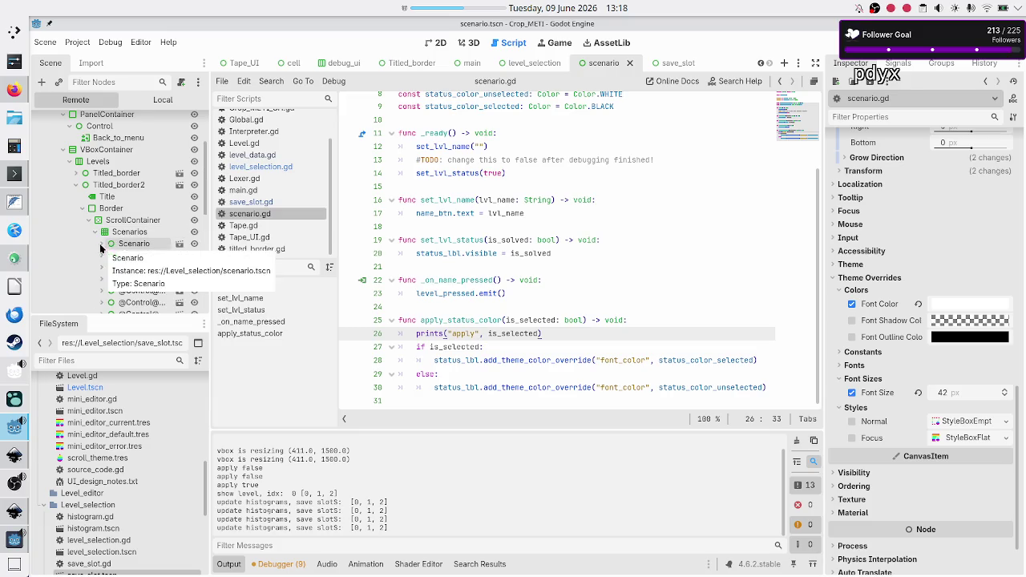
Inspect the live Scenario node's Status label Font Color override, then stop the game with F8.
click(144, 245)
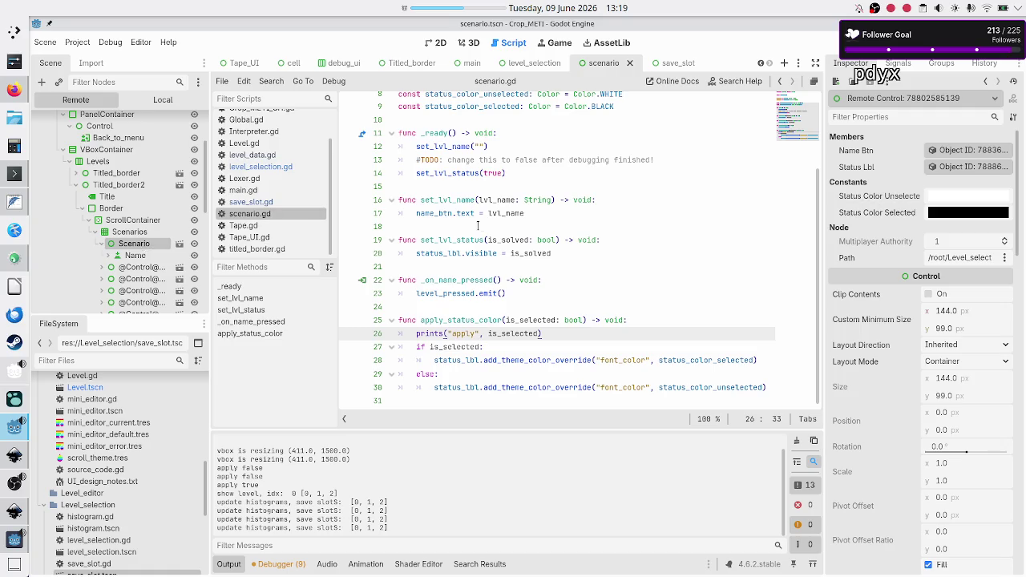
scroll(544, 230, up, 3)
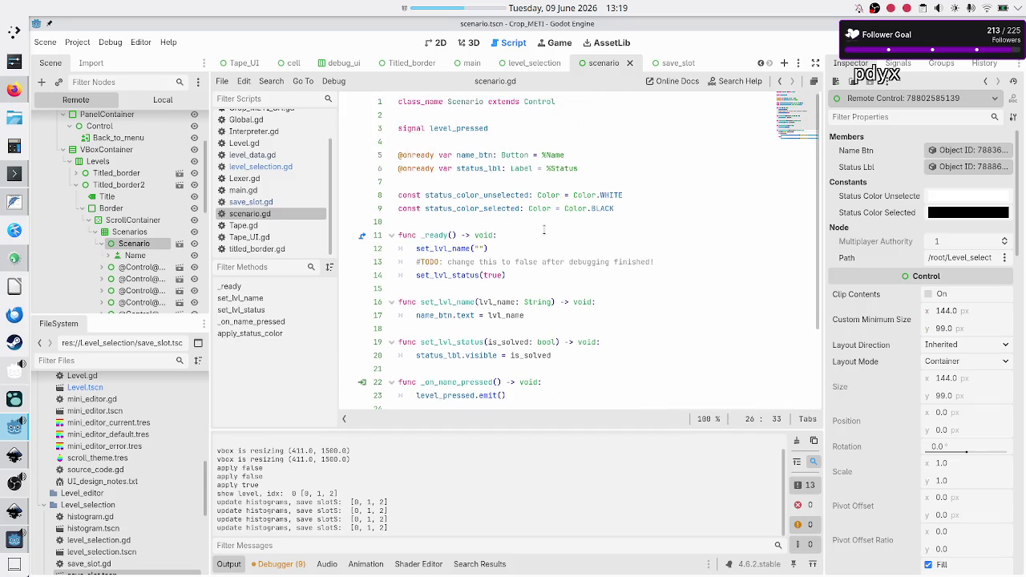
scroll(544, 230, down, 3)
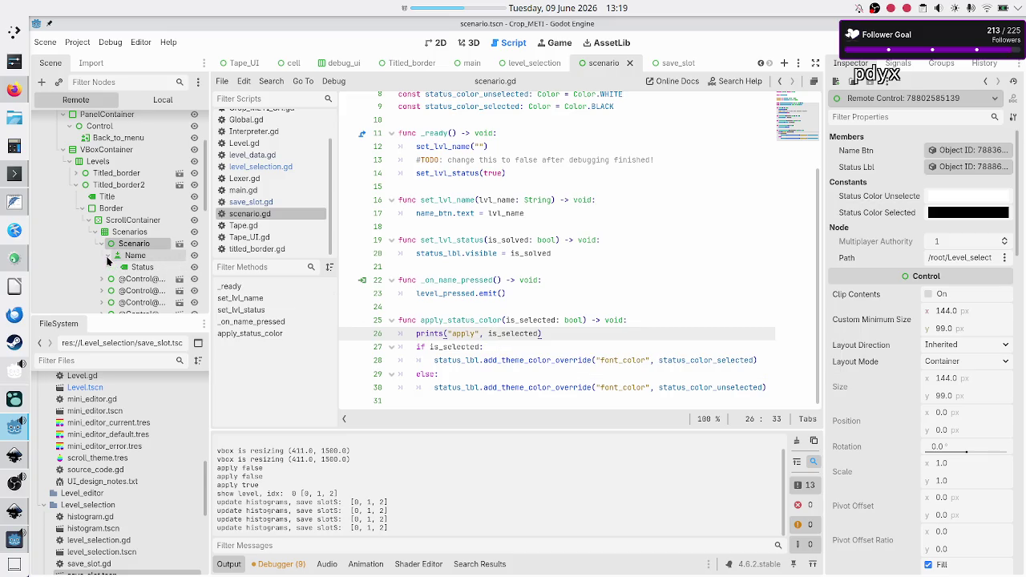
click(132, 267)
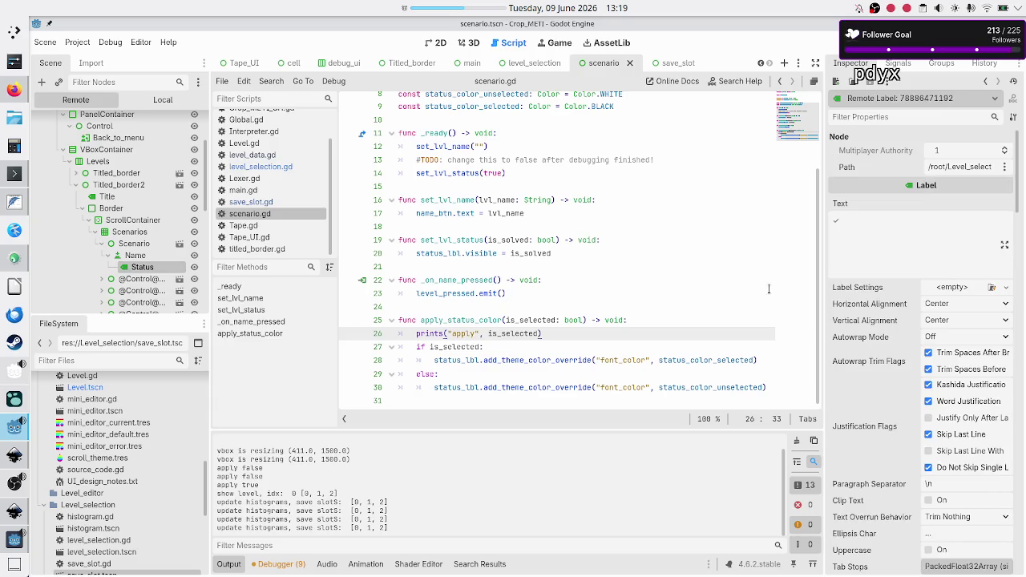
scroll(844, 412, down, 10)
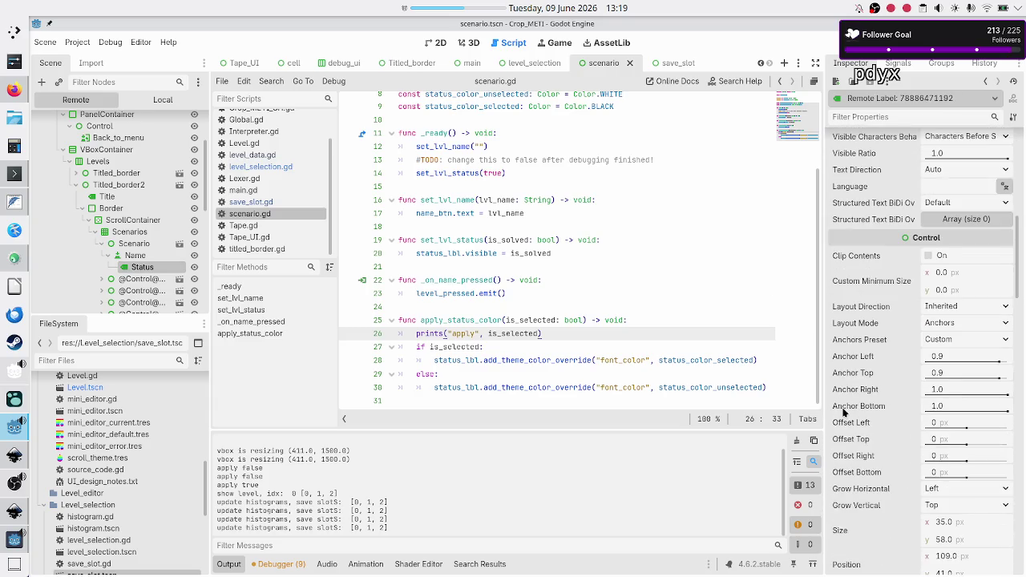
scroll(844, 412, down, 15)
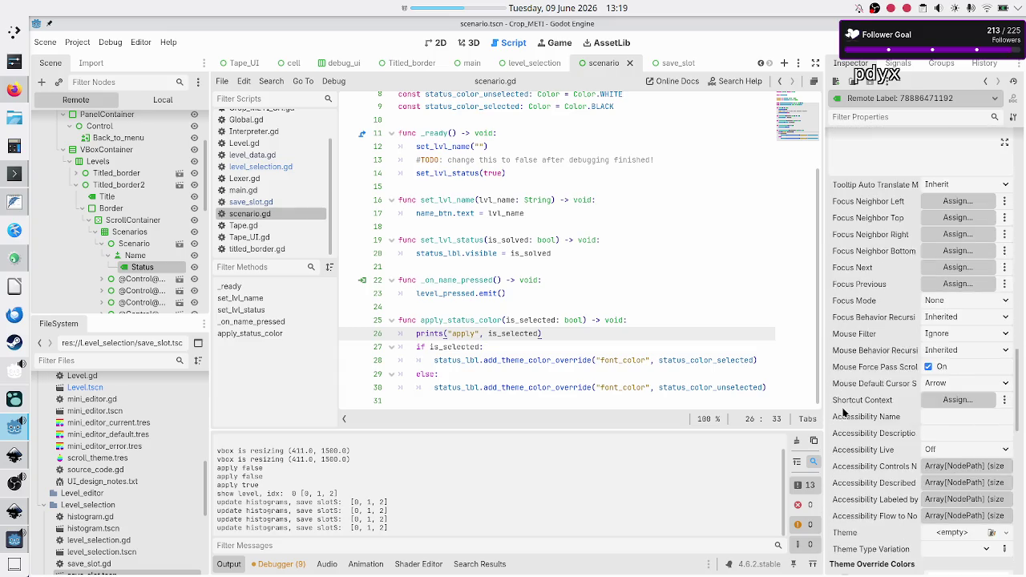
scroll(844, 413, down, 10)
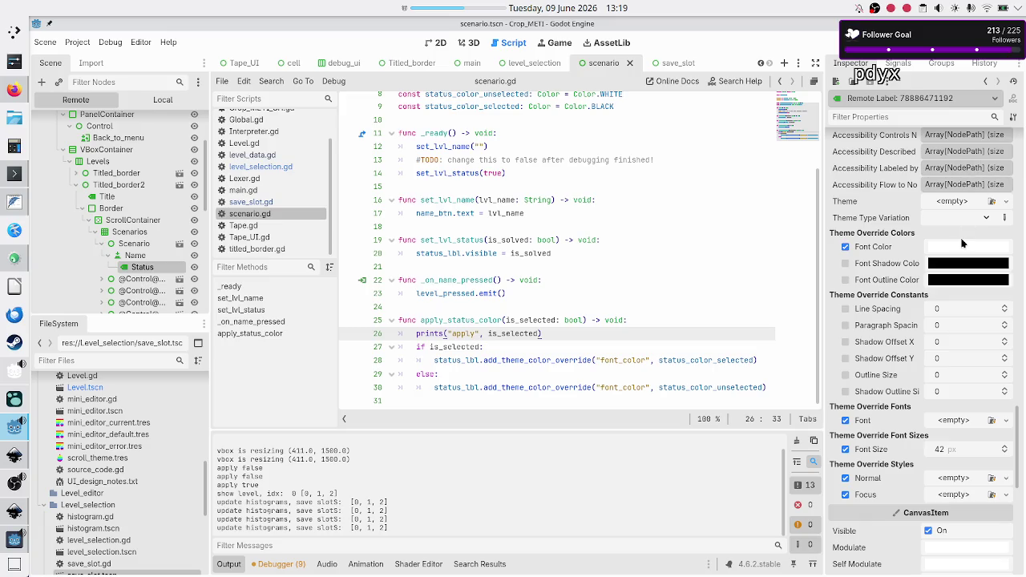
mouse_move(962, 245)
key(F8)
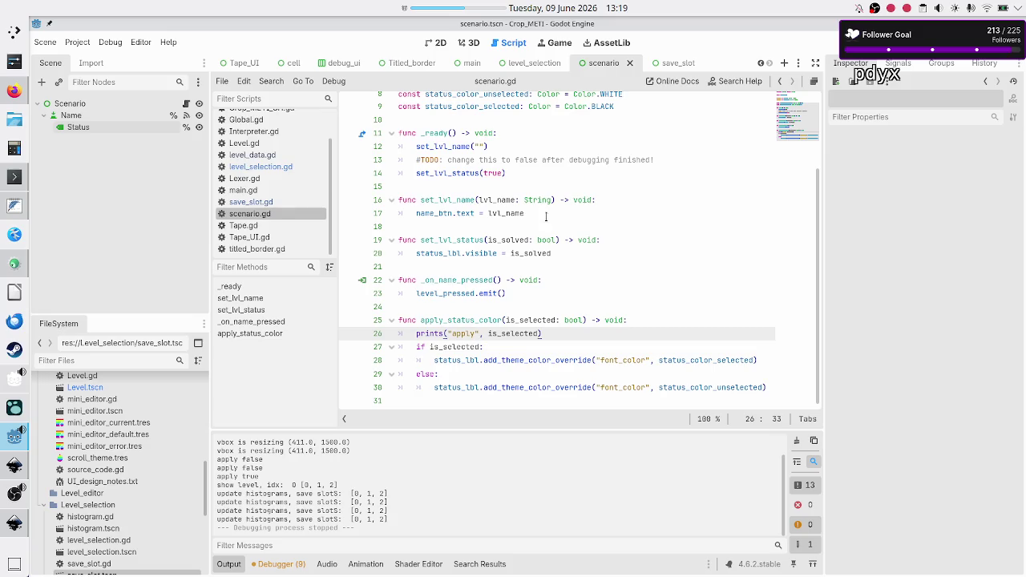
Select the Status node and revert its Font Color theme override to the default.
click(99, 123)
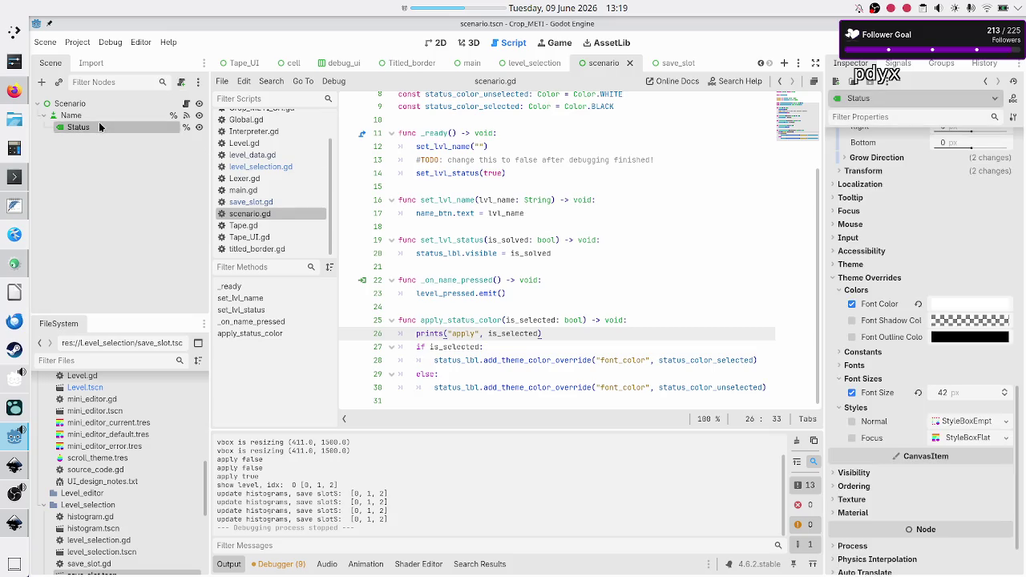
click(919, 304)
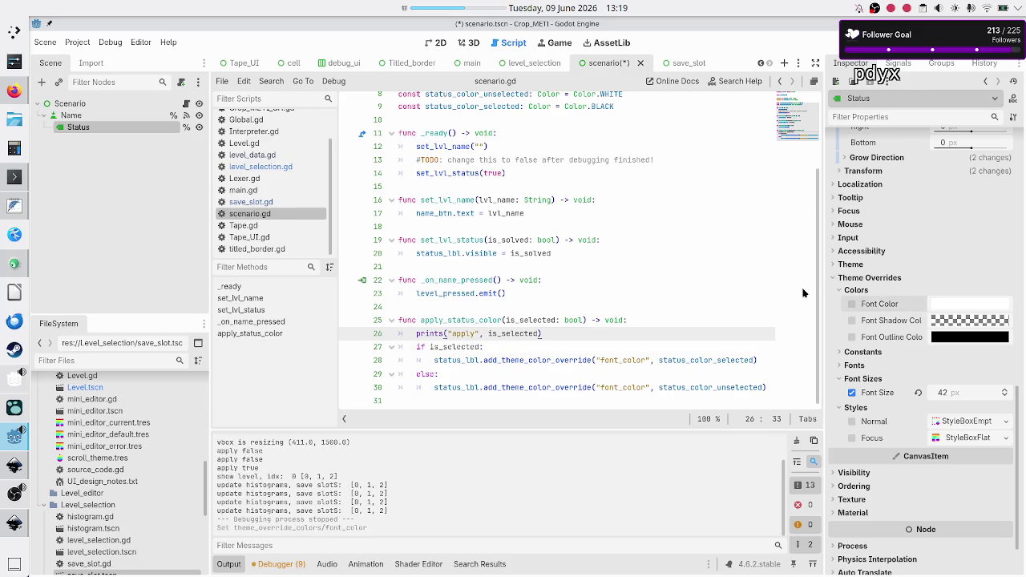
scroll(664, 256, up, 3)
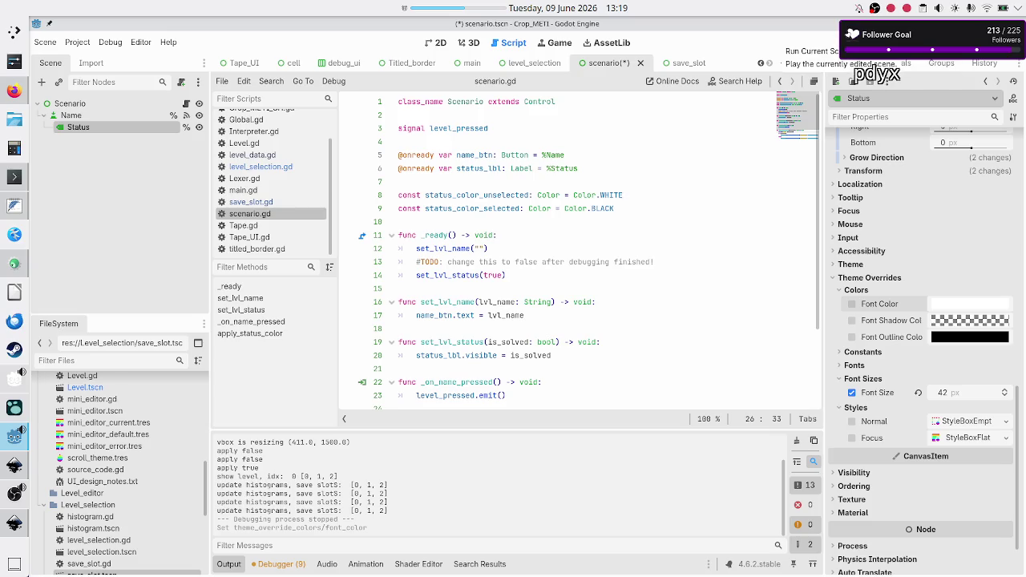
Launch the game and select Basic tape operations' first Tutorial scenario from the level menu.
click(838, 43)
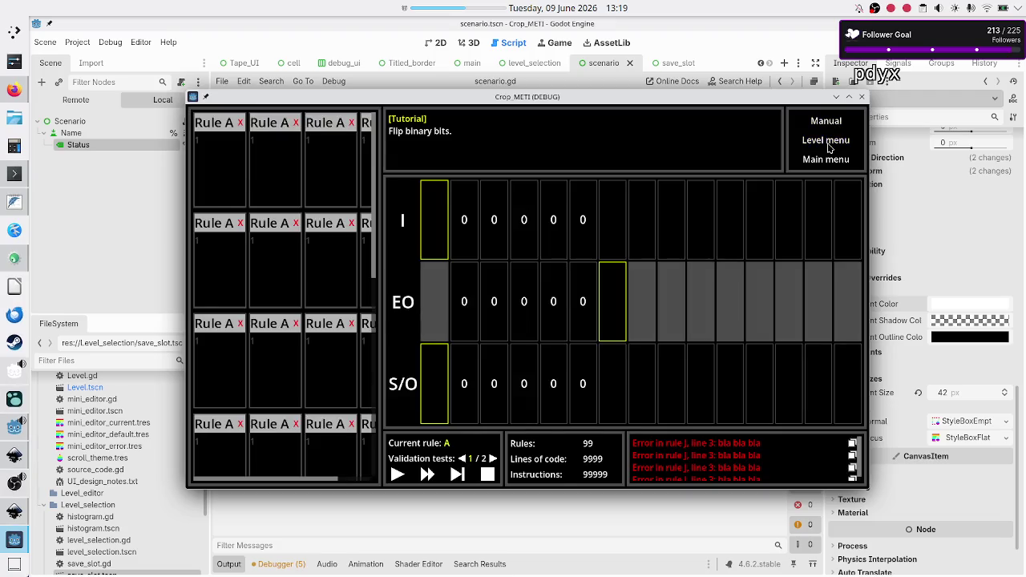
click(829, 146)
click(295, 133)
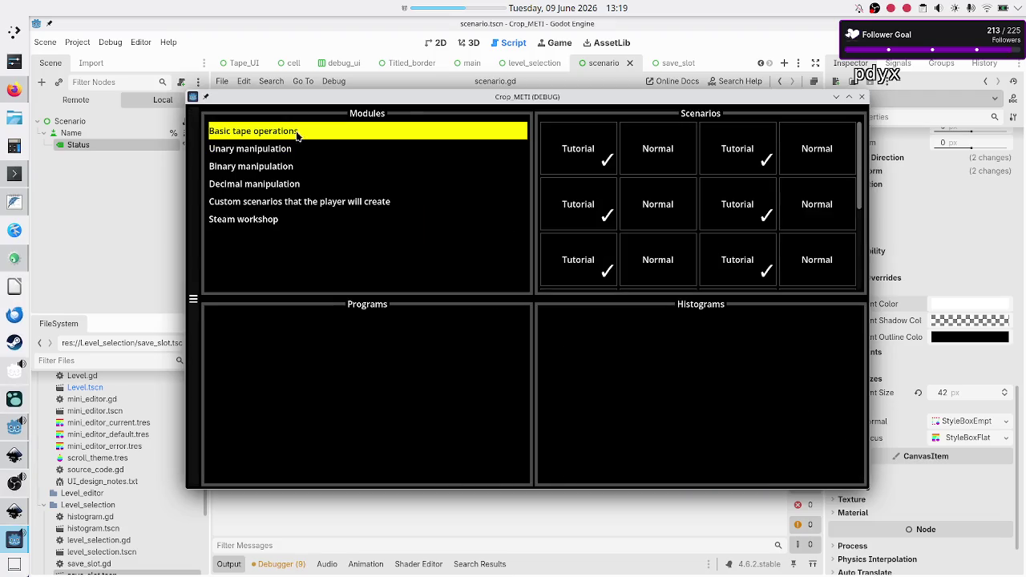
click(580, 145)
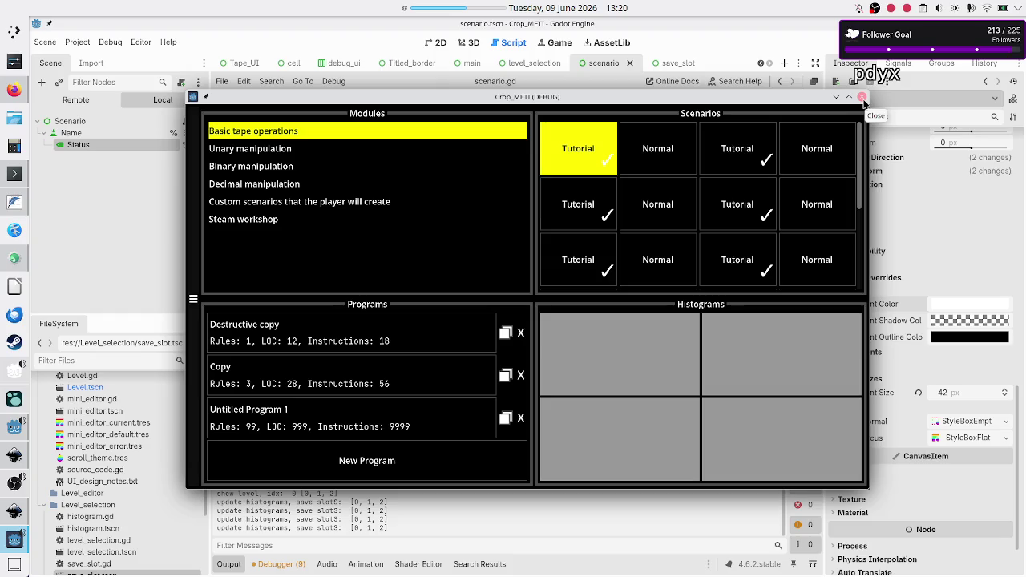
Close the running game and highlight the status colour constants and is_selected in apply_status_color.
click(863, 98)
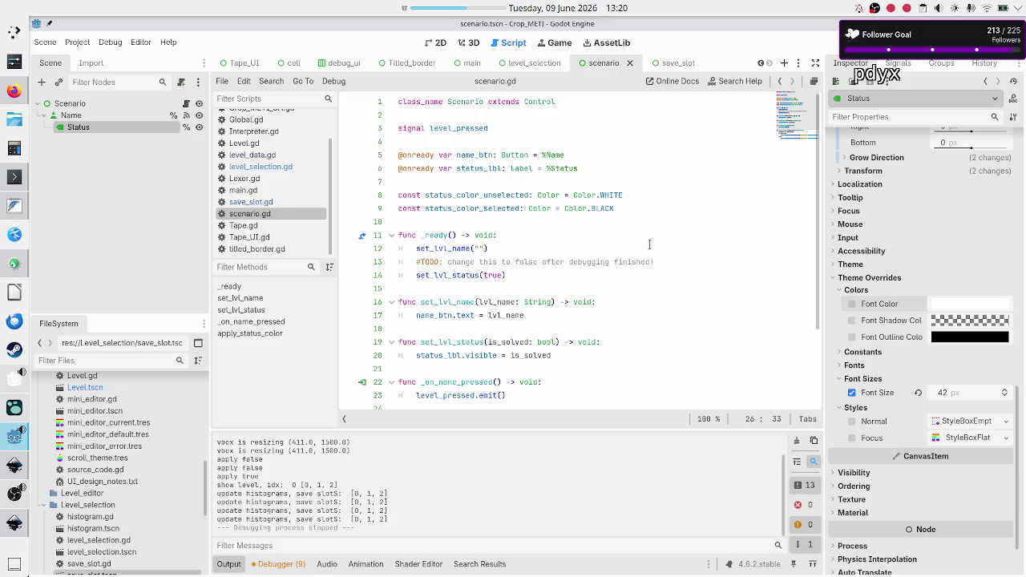
double_click(504, 196)
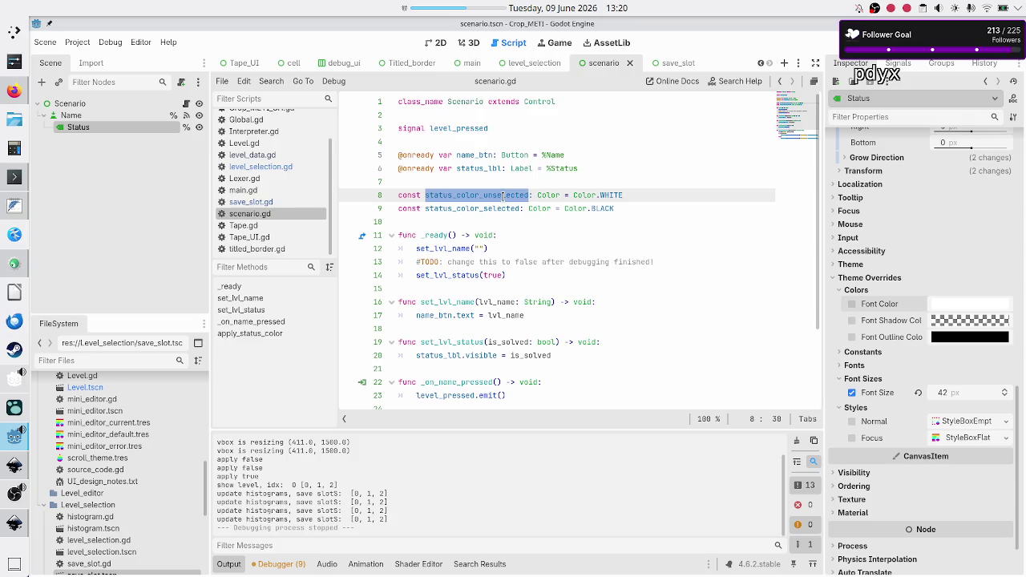
double_click(501, 208)
scroll(512, 280, down, 3)
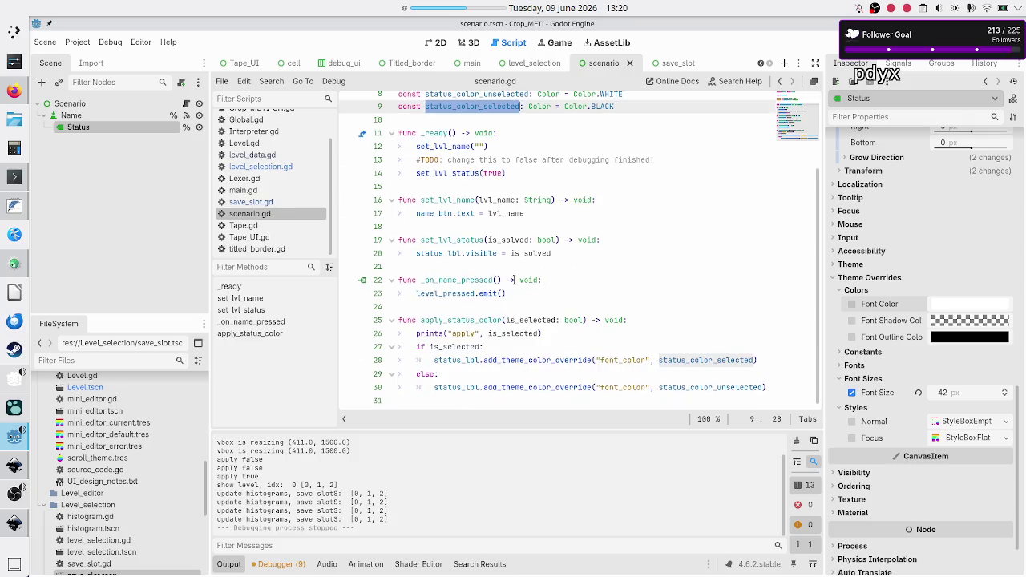
double_click(525, 320)
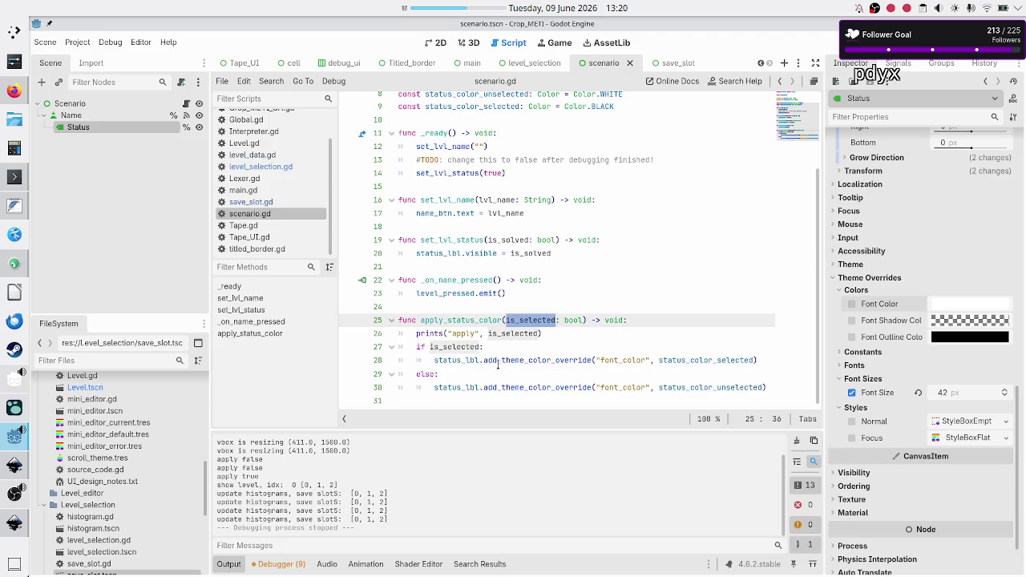
double_click(451, 346)
double_click(700, 363)
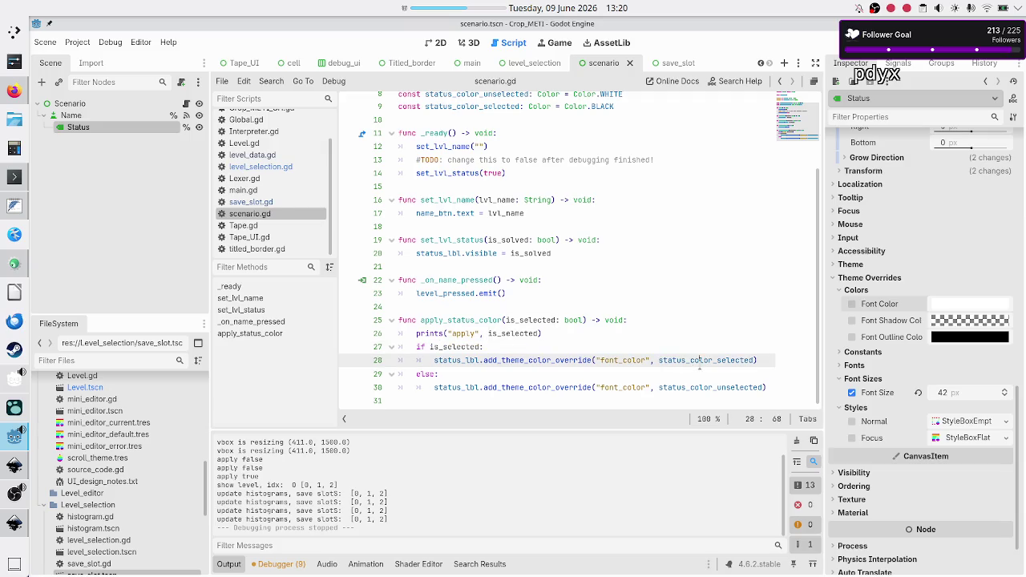
scroll(695, 271, up, 3)
scroll(695, 271, down, 3)
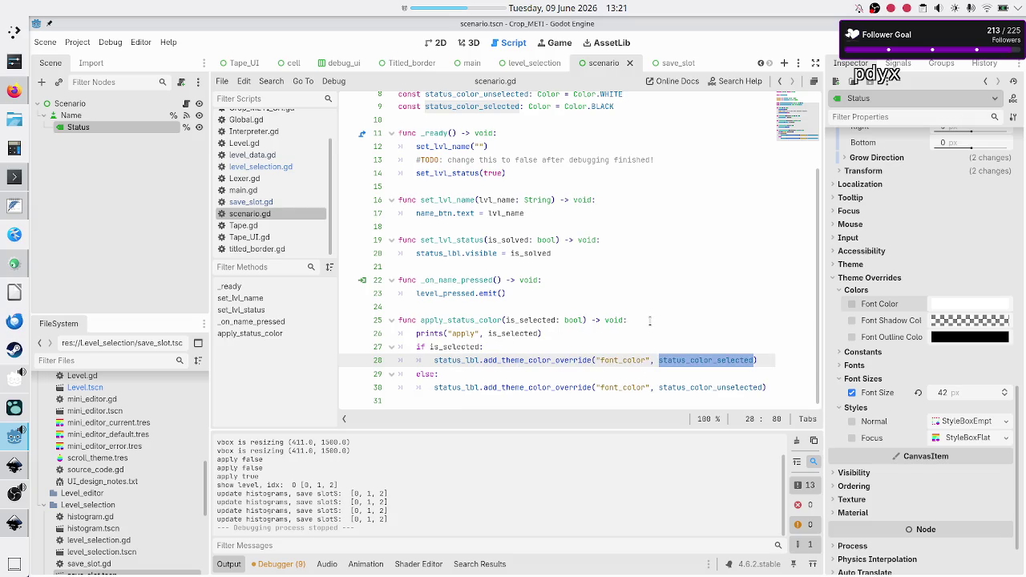
Highlight every is_selected use and step the caret through apply_status_color's if/else branches.
double_click(515, 333)
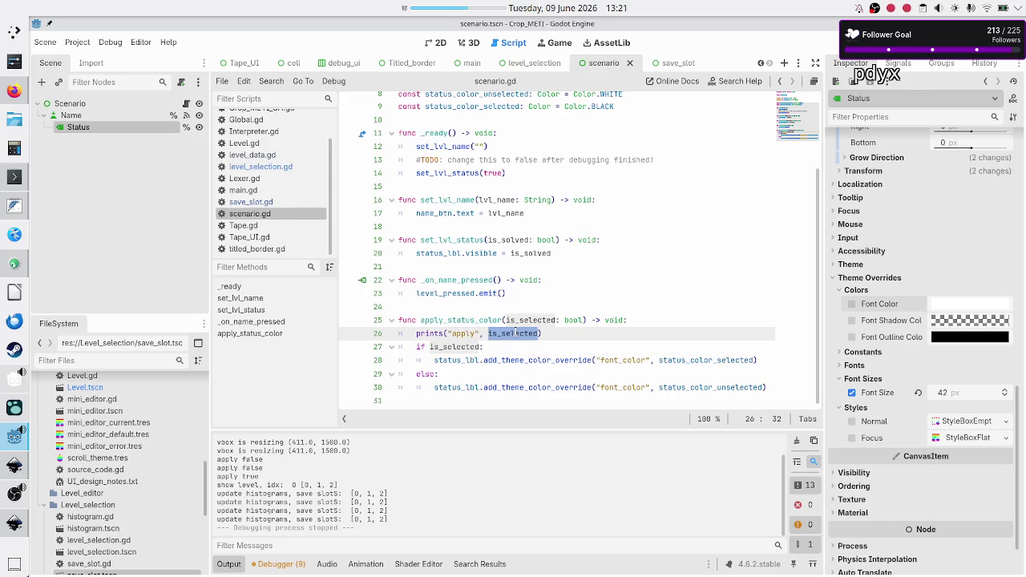
click(508, 346)
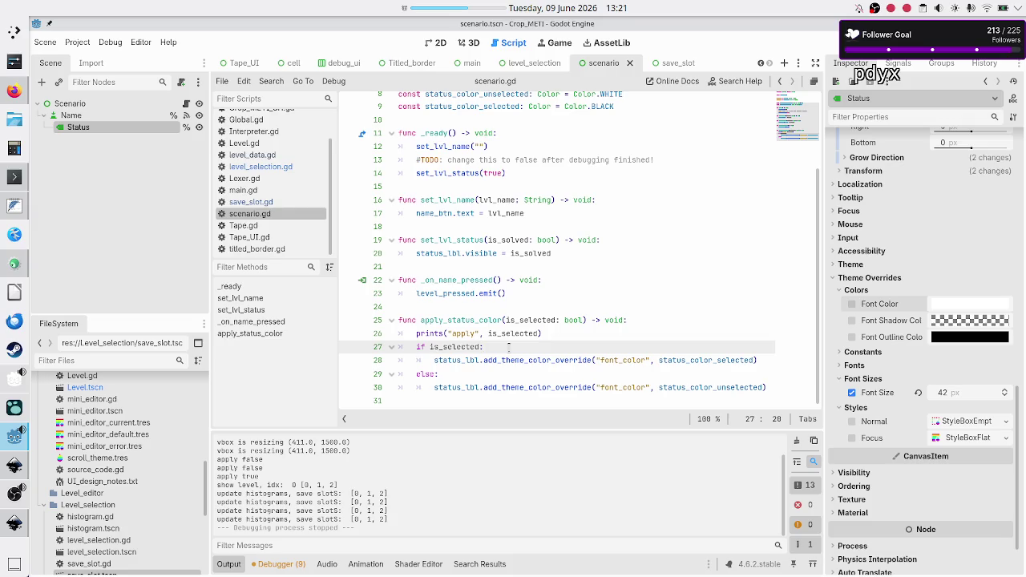
scroll(887, 210, up, 10)
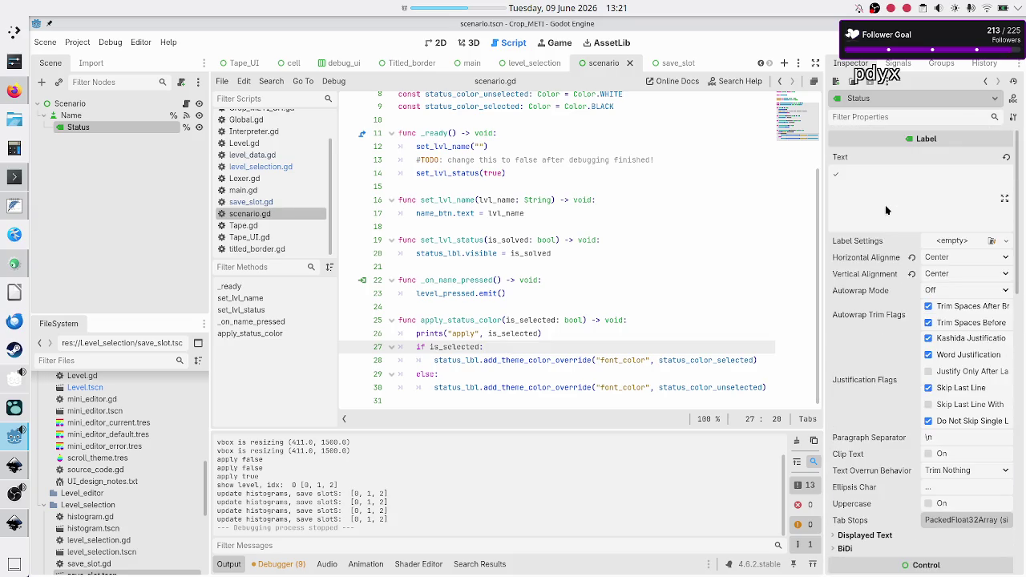
scroll(897, 351, down, 5)
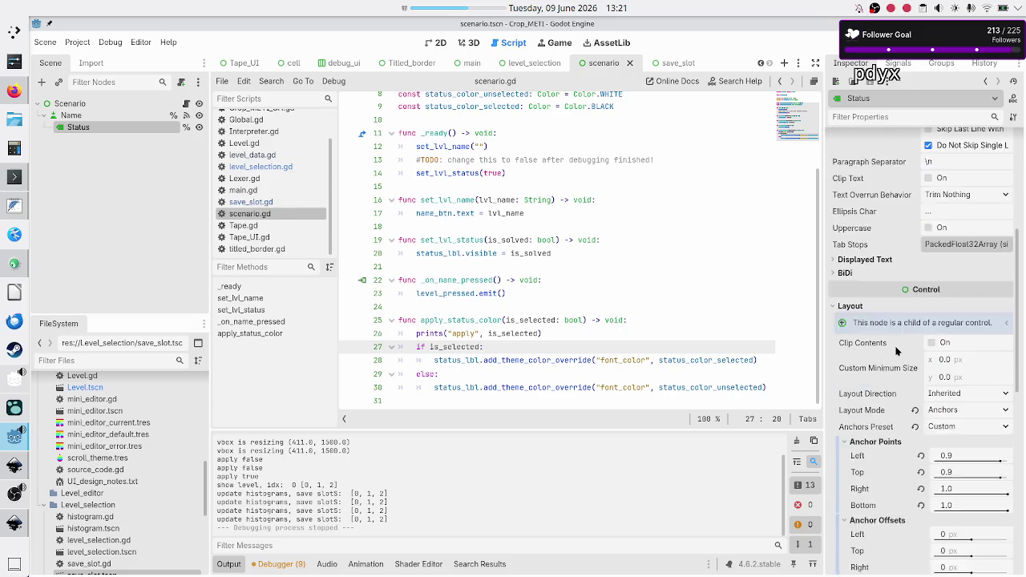
scroll(897, 351, down, 3)
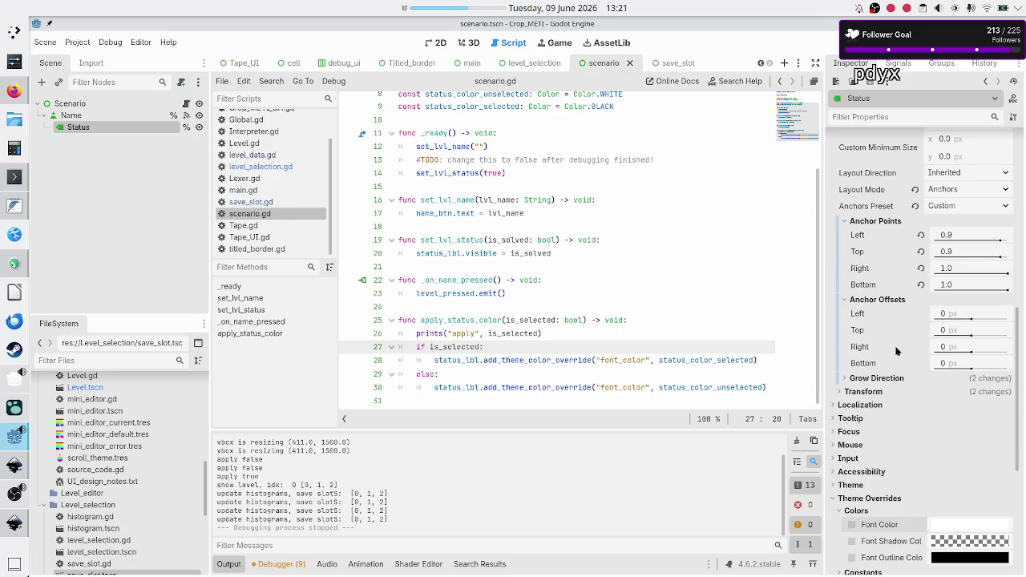
scroll(897, 351, up, 5)
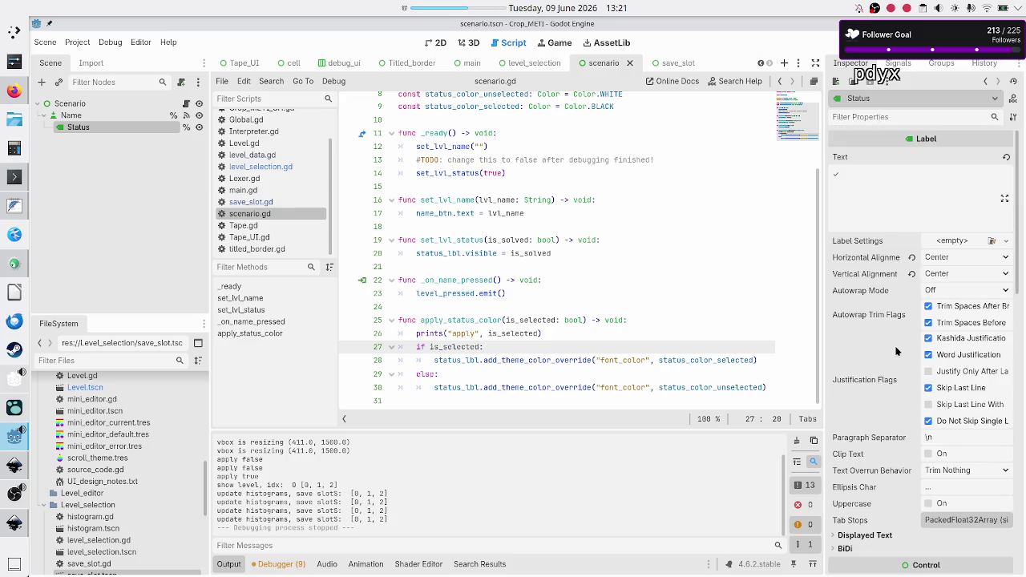
click(565, 360)
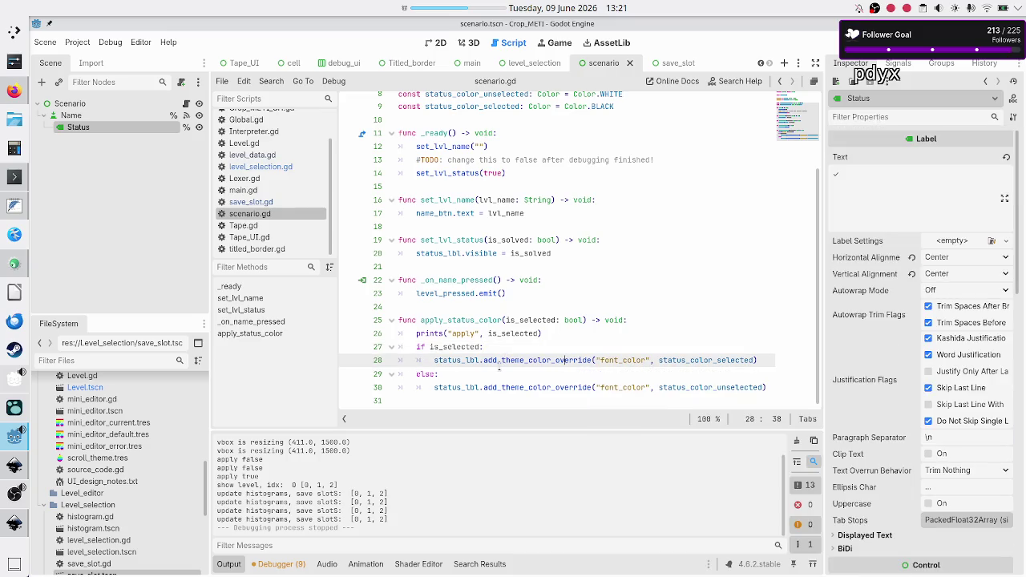
click(487, 374)
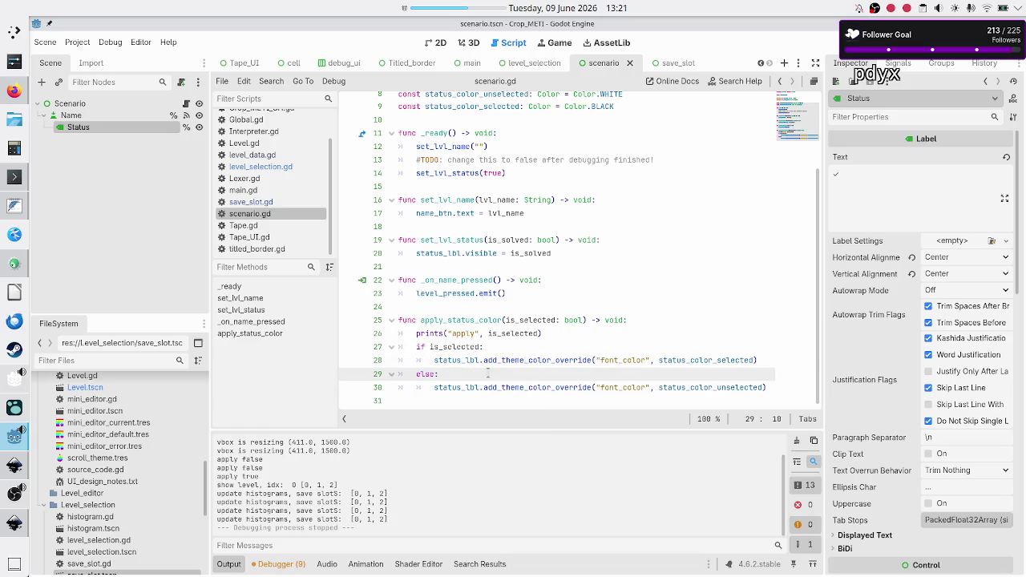
click(451, 400)
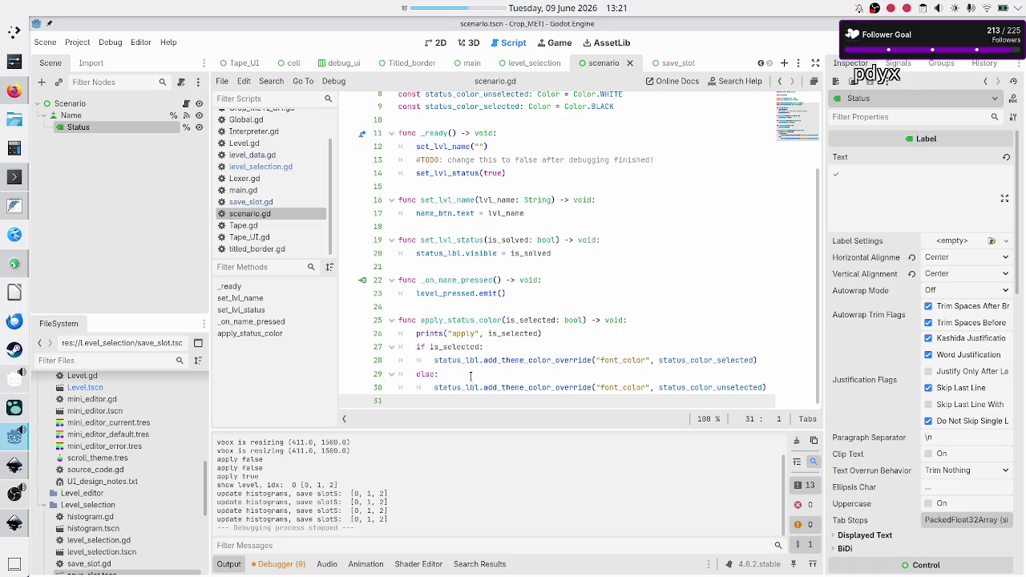
click(474, 373)
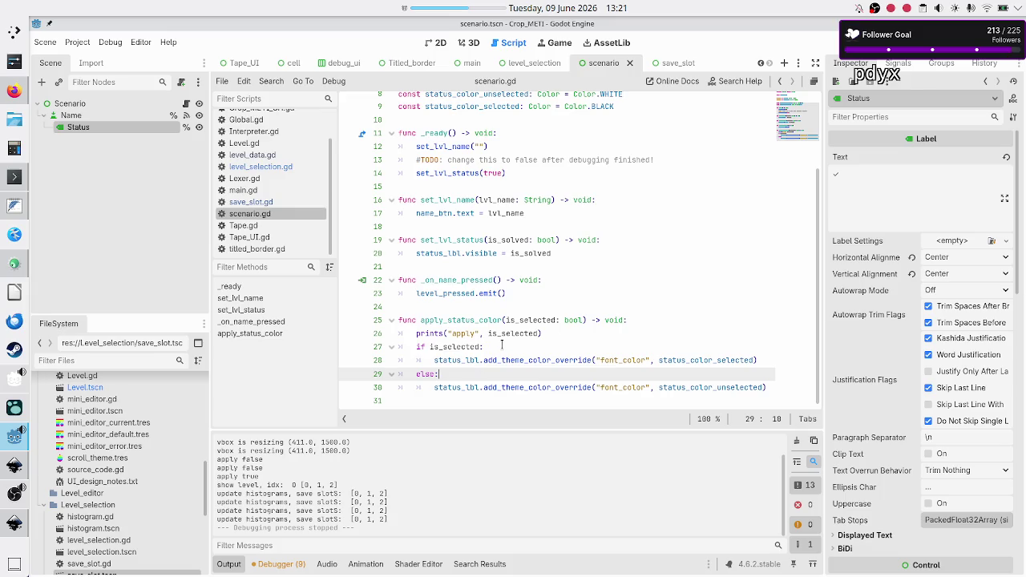
click(502, 346)
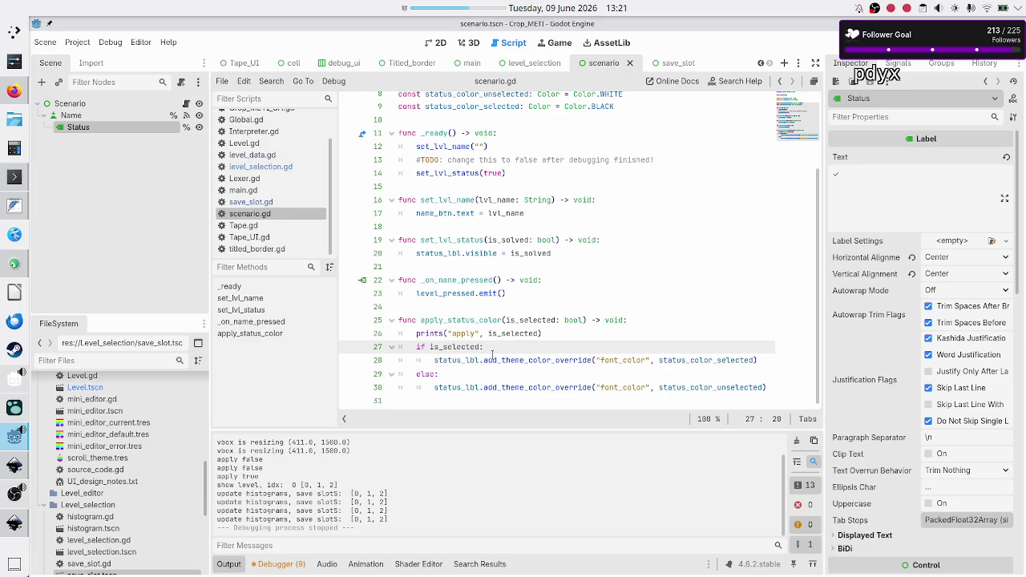
click(475, 370)
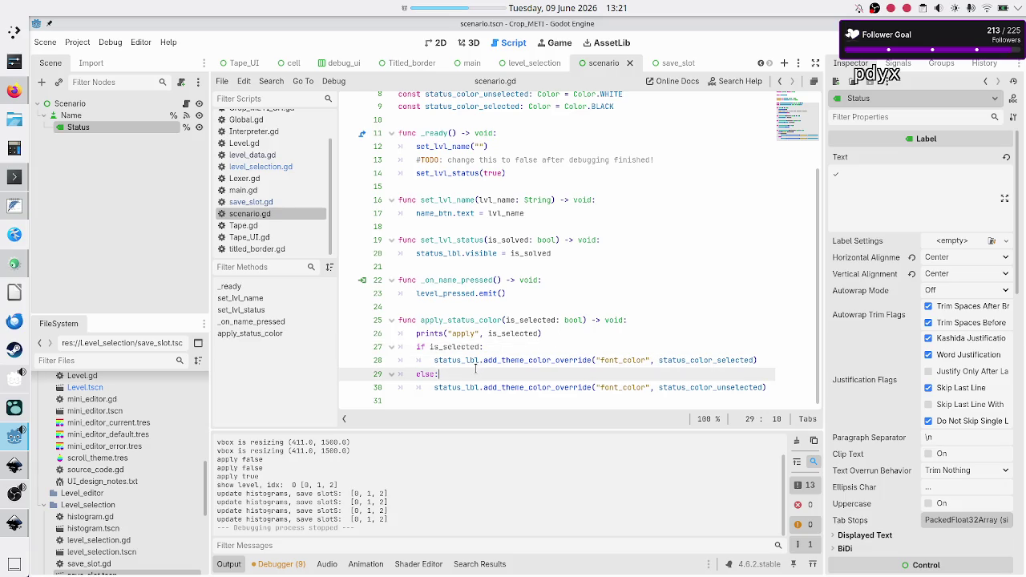
click(449, 398)
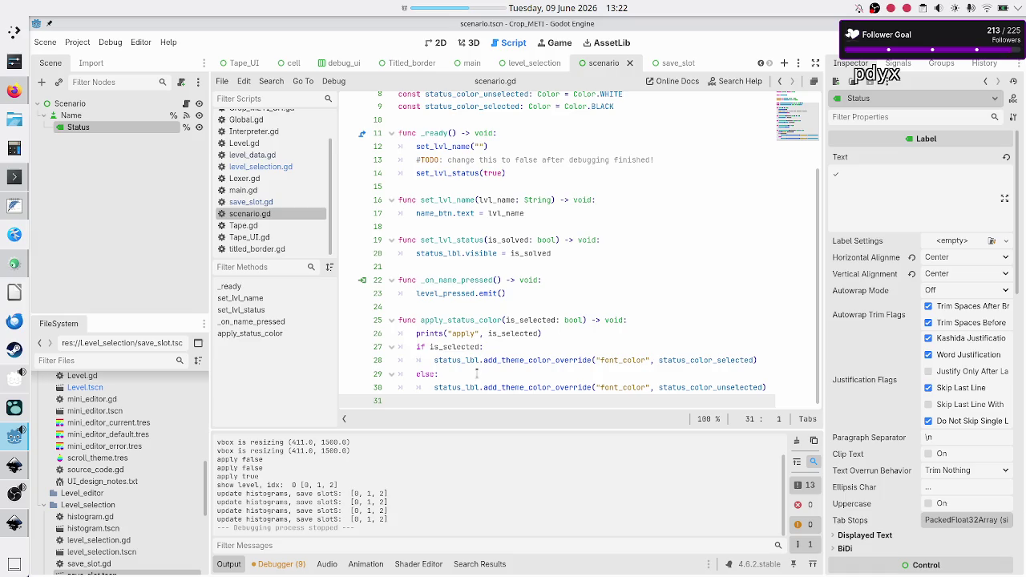
Glance at the stream_work.txt notes and return to the Godot script editor.
key(alt+Tab)
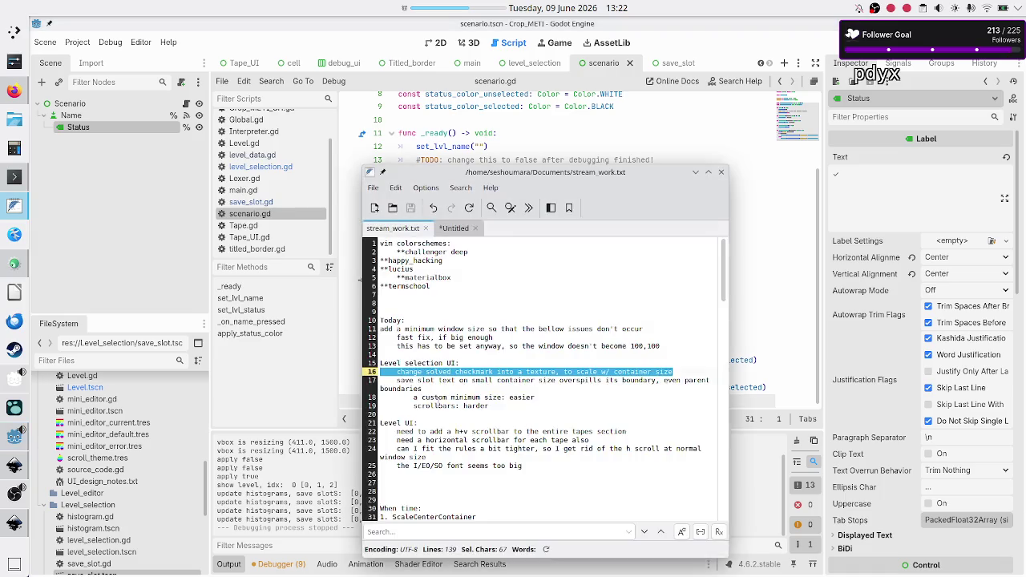
key(alt+Tab)
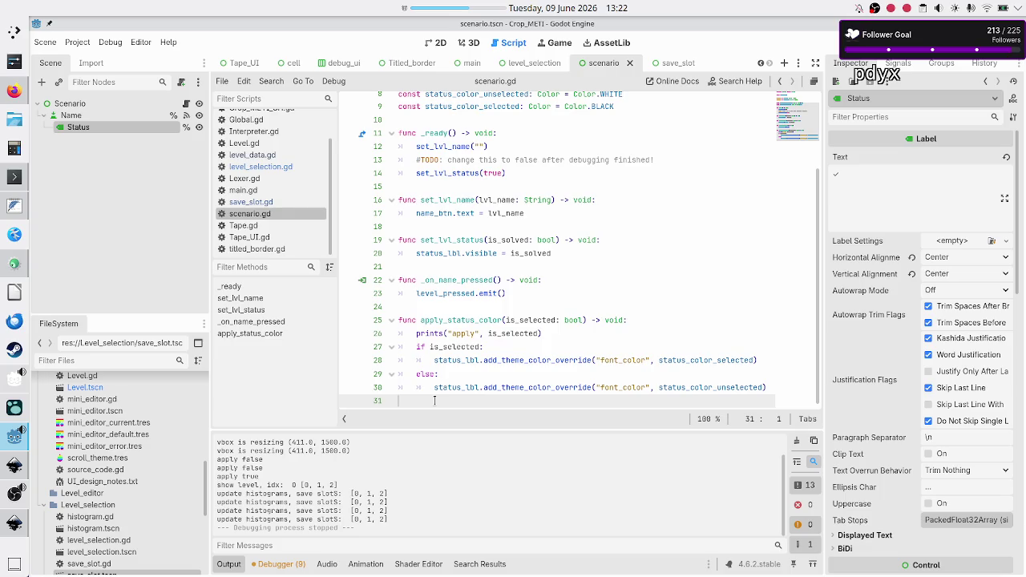
key(alt+Tab)
key(alt+Tab)
Open level_data.gd and delete the extra level indices from line 115's level 0 list.
click(271, 168)
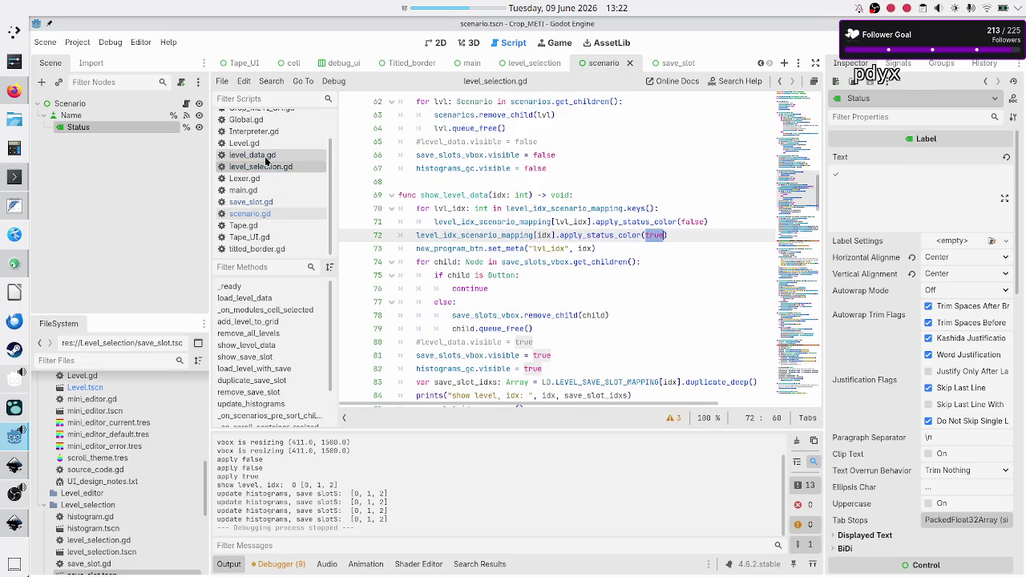
click(267, 157)
click(553, 263)
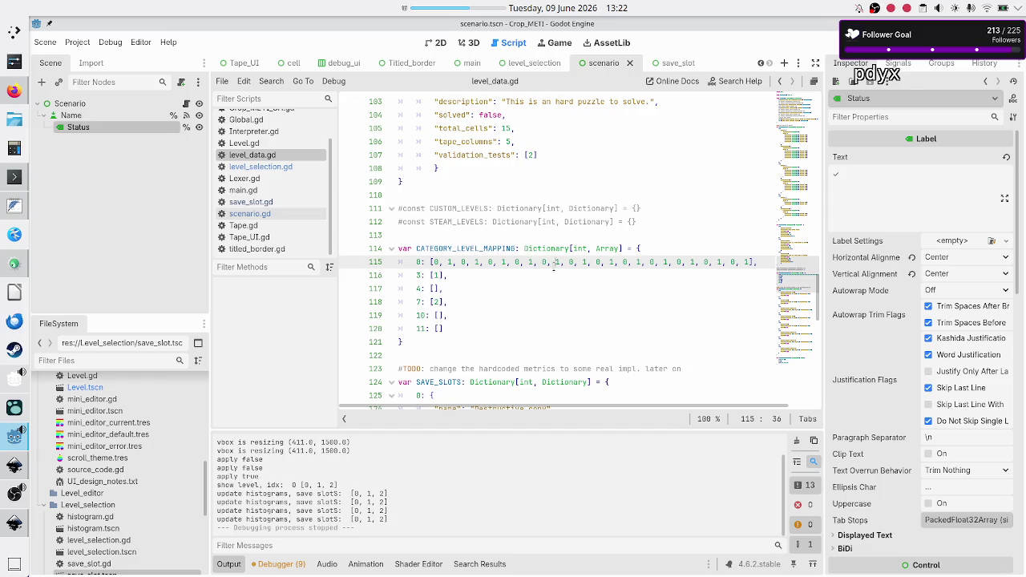
key(Down)
key(Home)
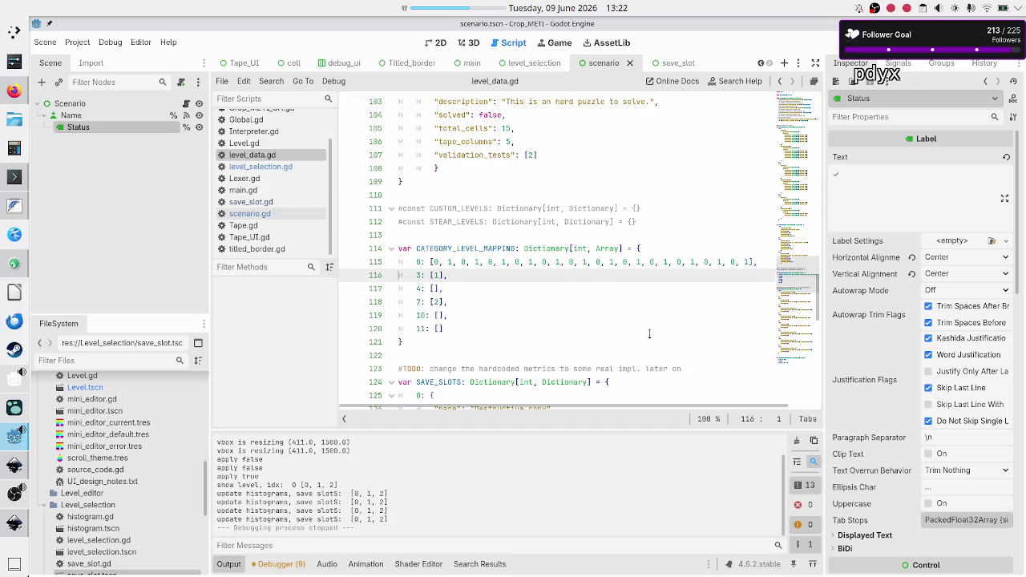
key(Left)
key(Left)
key(Left)
key(shift+Left)
key(shift+Left)
key(shift+Left)
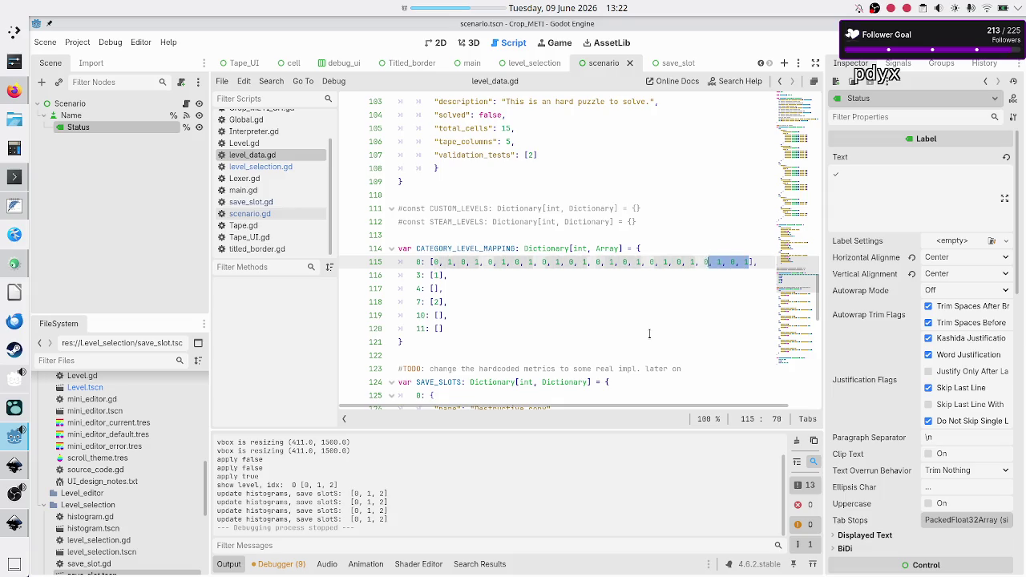
key(shift+Left)
key(shift+Left)
key(shift+Left)
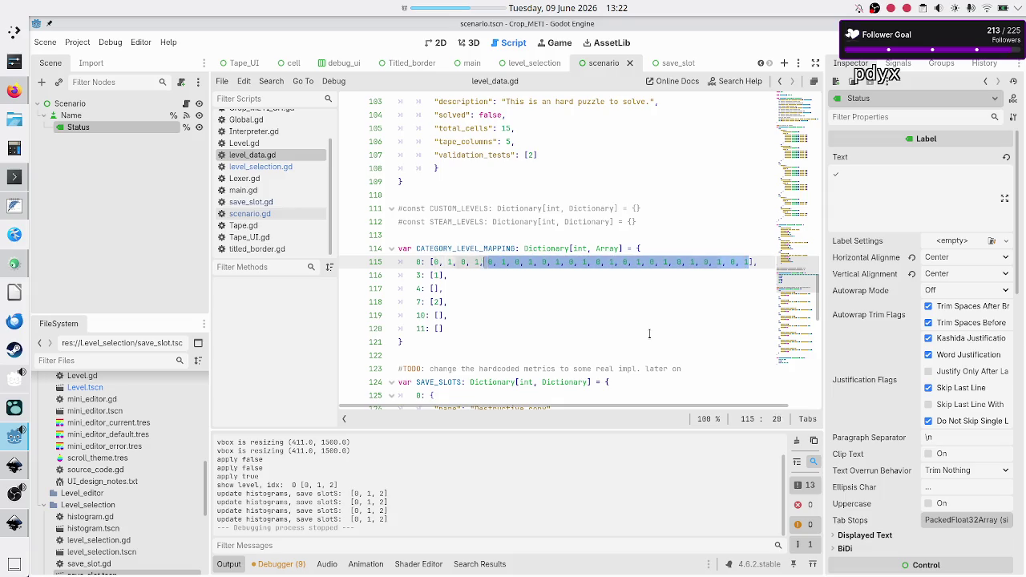
key(shift+Left)
key(shift+Left)
key(shift+Left)
key(shift+Right)
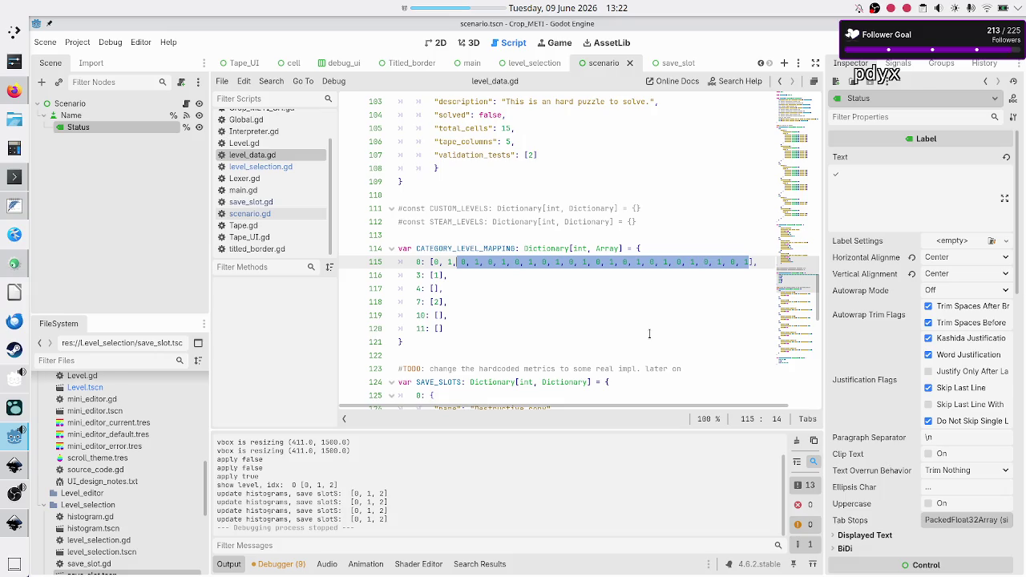
key(BackSpace)
key(BackSpace)
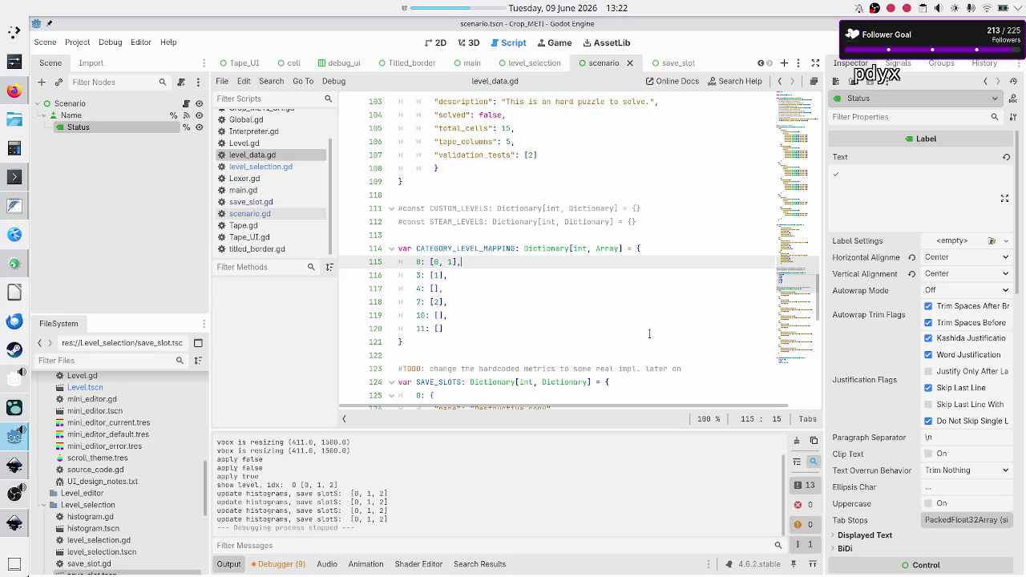
Check the remaining 0: [0, 1] entry on line 115 by moving the caret across it.
key(Right)
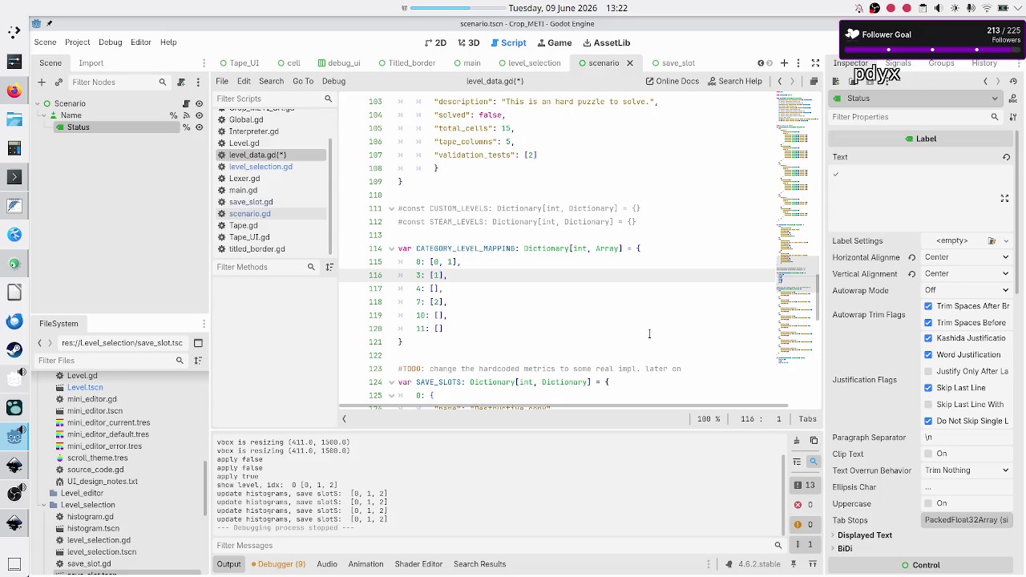
key(Left)
key(Right)
key(Left)
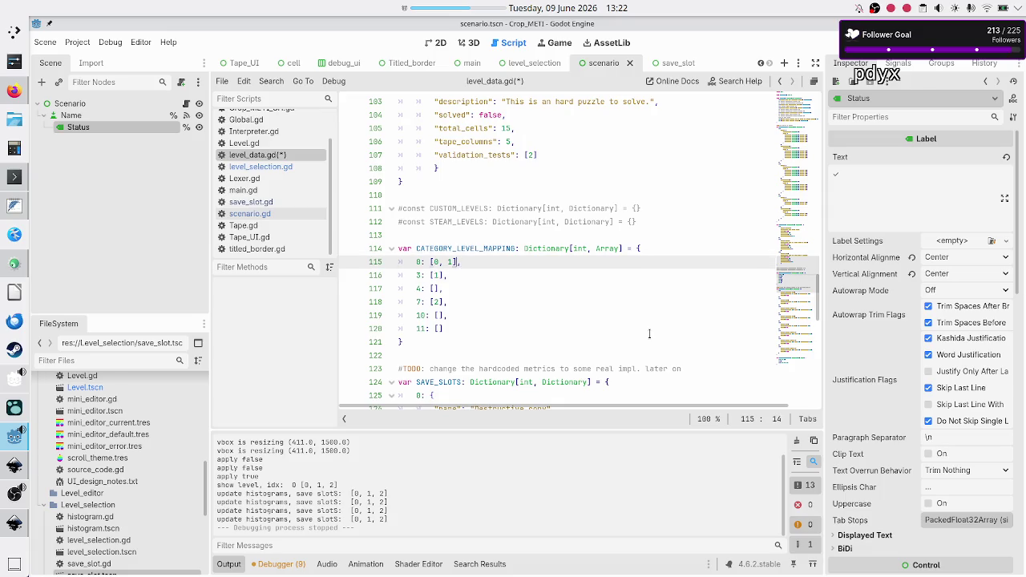
key(shift+Left)
key(shift+Left)
key(shift+Left)
key(Right)
key(Left)
key(Right)
key(Right)
click(874, 44)
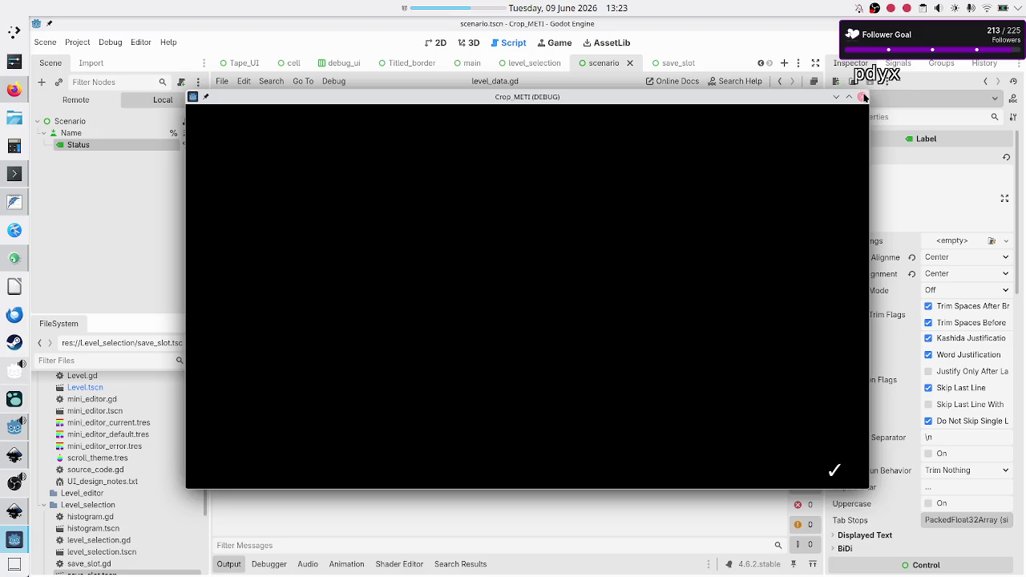
click(862, 96)
click(874, 44)
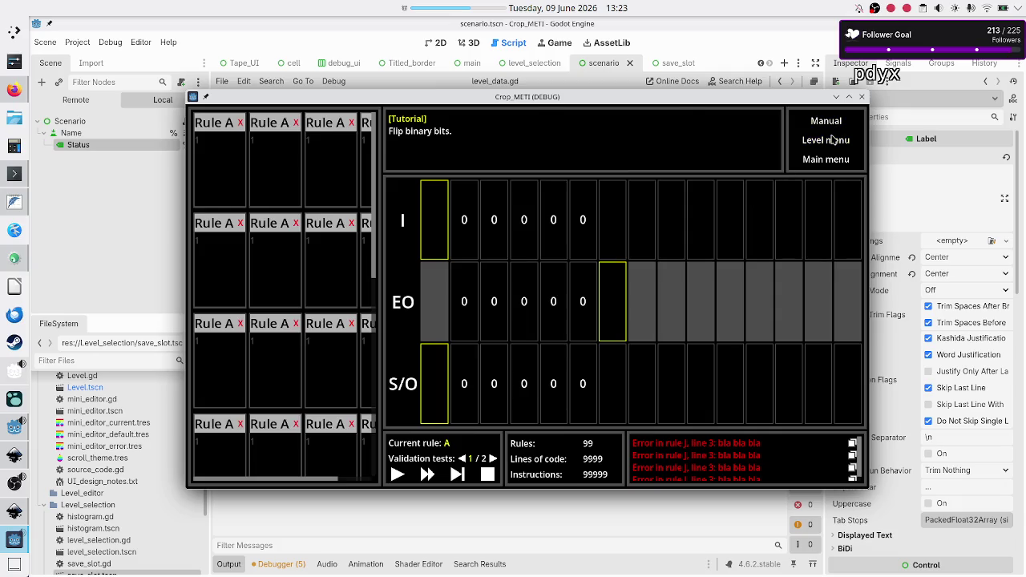
click(831, 139)
click(285, 132)
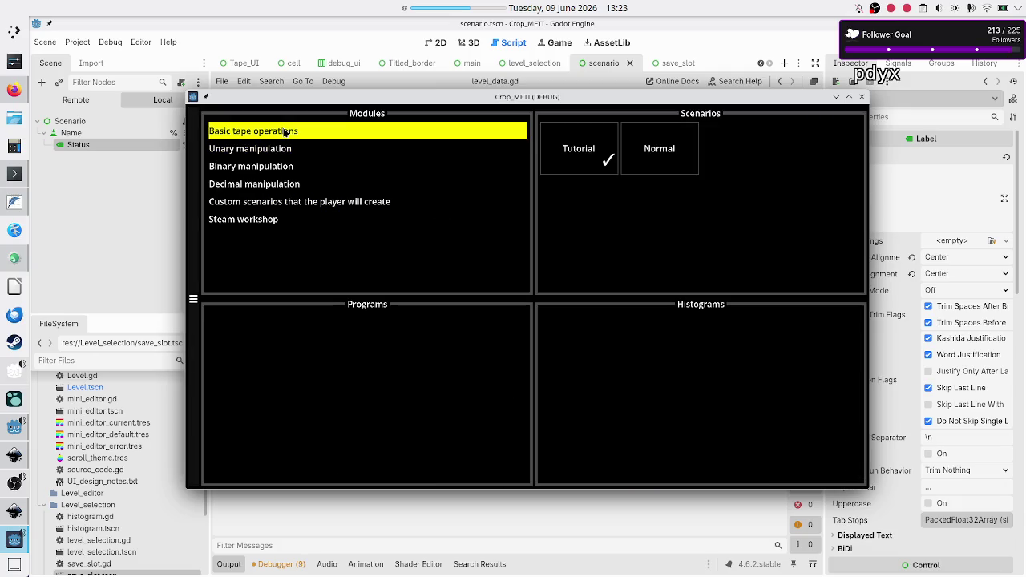
click(542, 160)
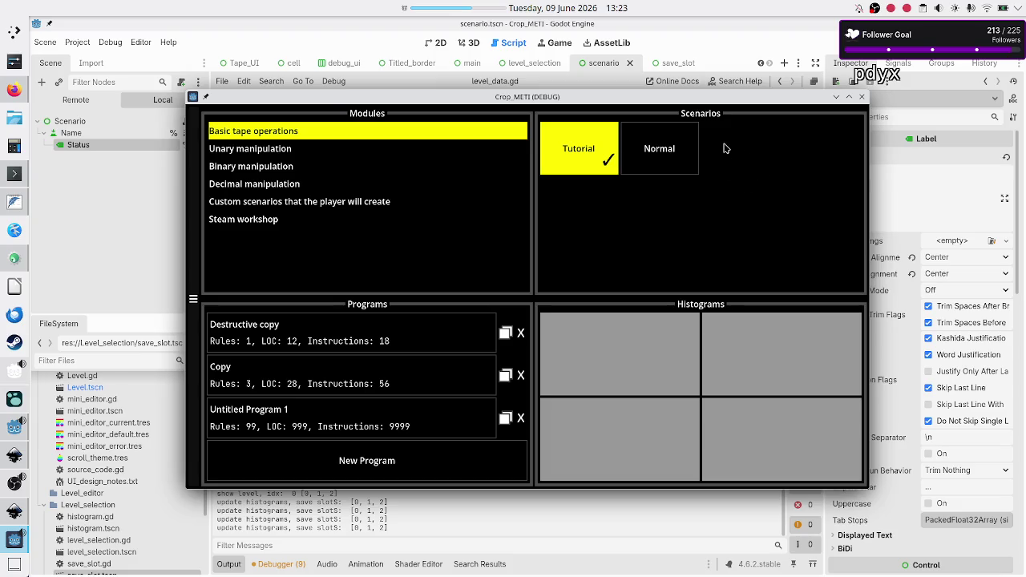
click(863, 97)
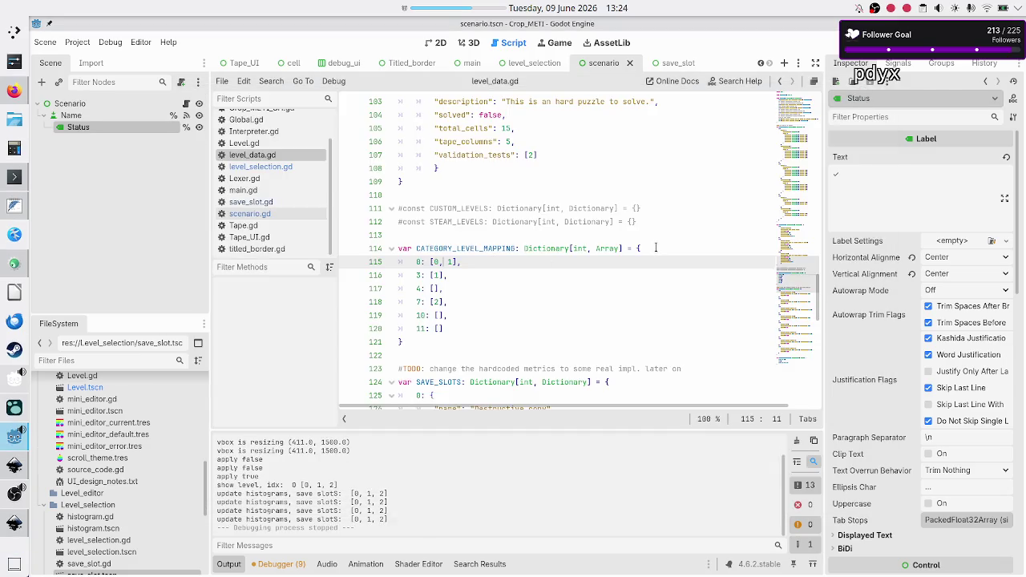
Insert a '#TODO: never repeat the same lvl index!!!' line above the level 0 entry.
click(656, 248)
key(Return)
text(#TODO: n)
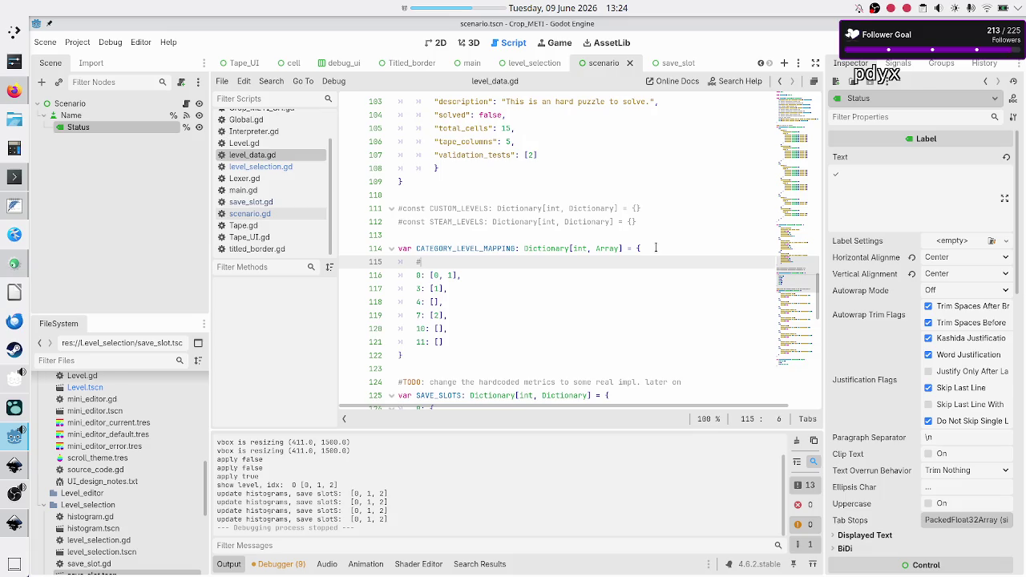
text(e)
text(ver)
text( dup)
key(BackSpace)
key(BackSpace)
key(BackSpace)
text(epeat the sa)
text(me lvl index)
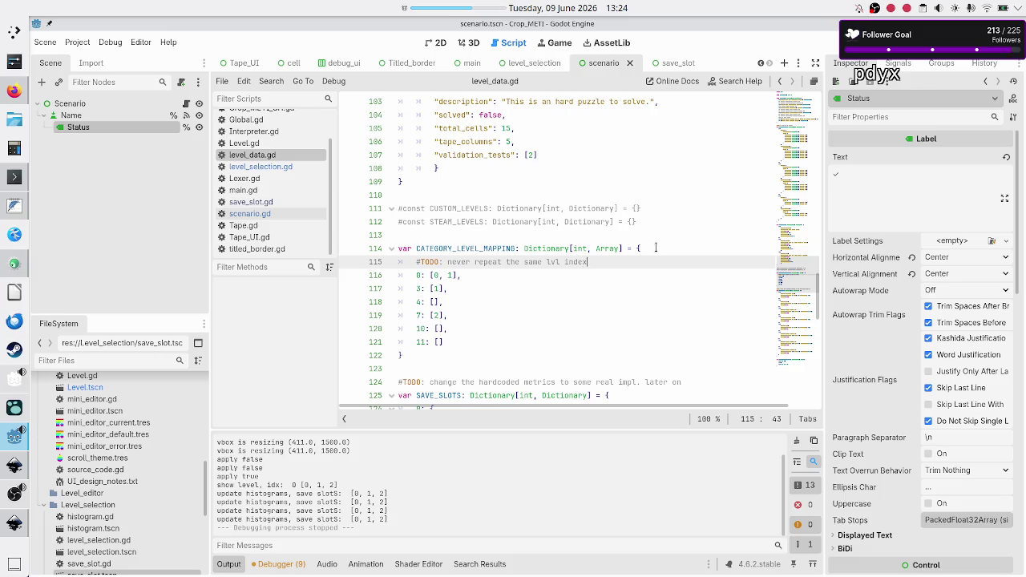
text(!!!)
key(Down)
key(Left)
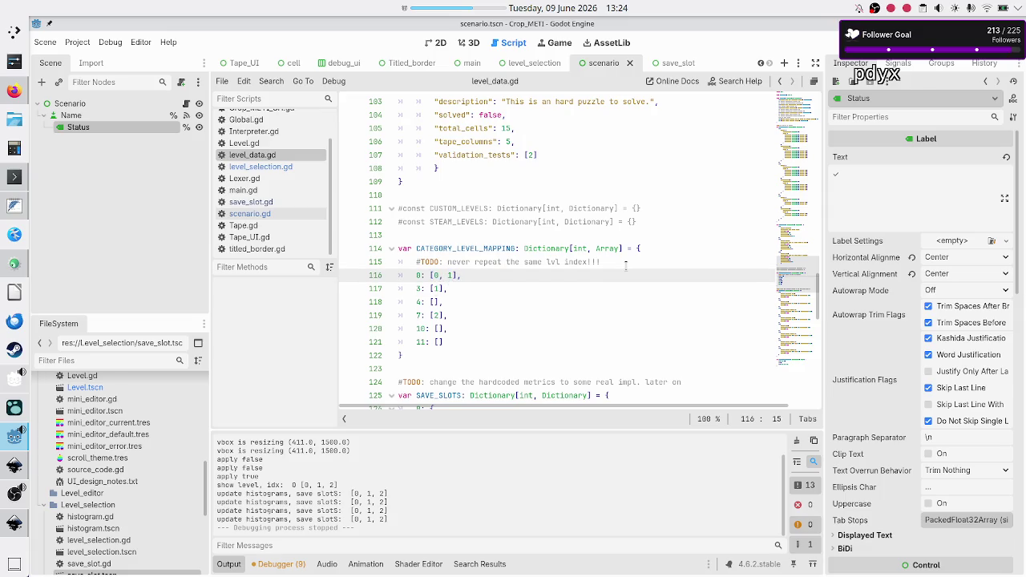
key(Up)
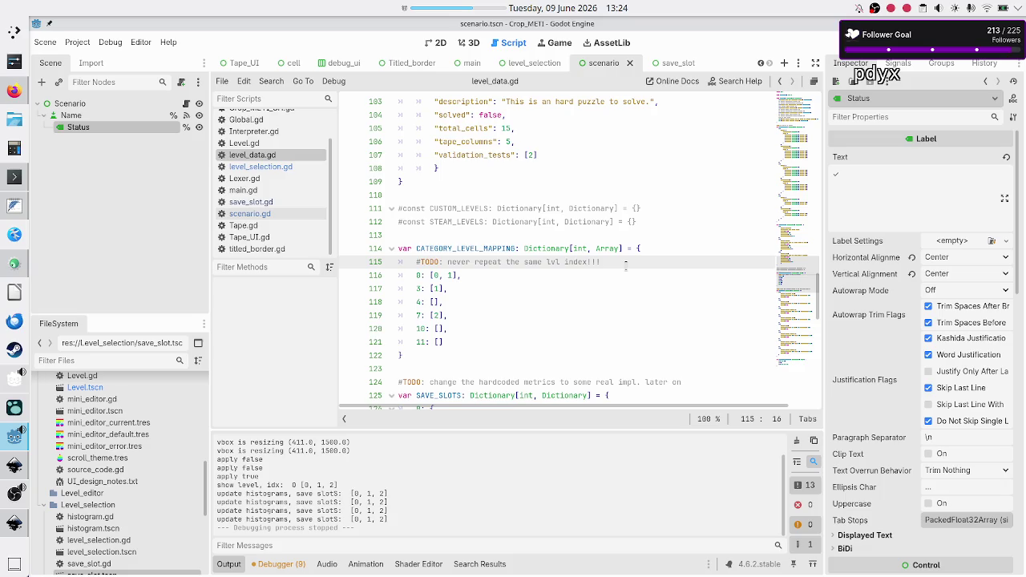
key(Right)
key(Right)
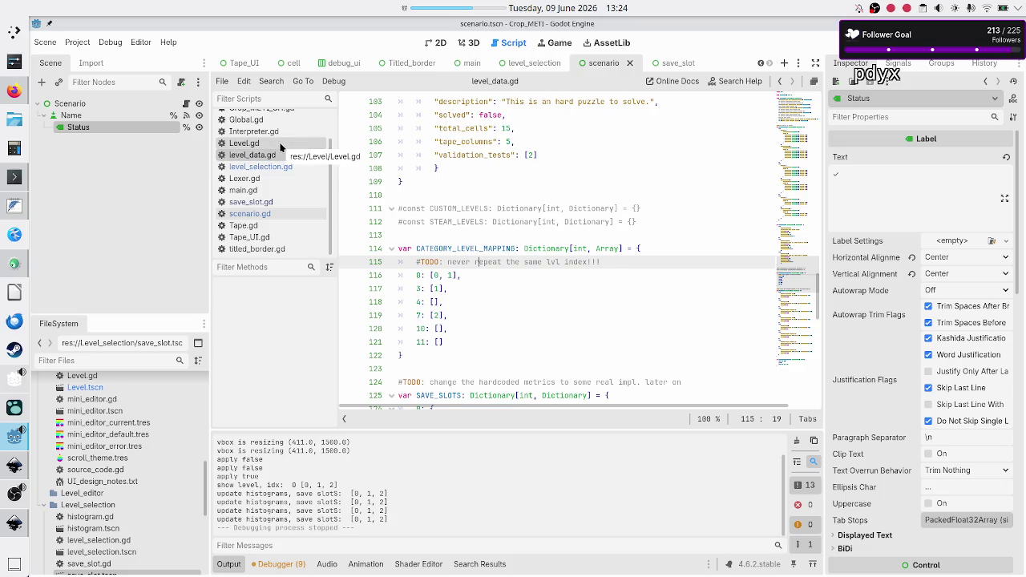
scroll(275, 136, up, 2)
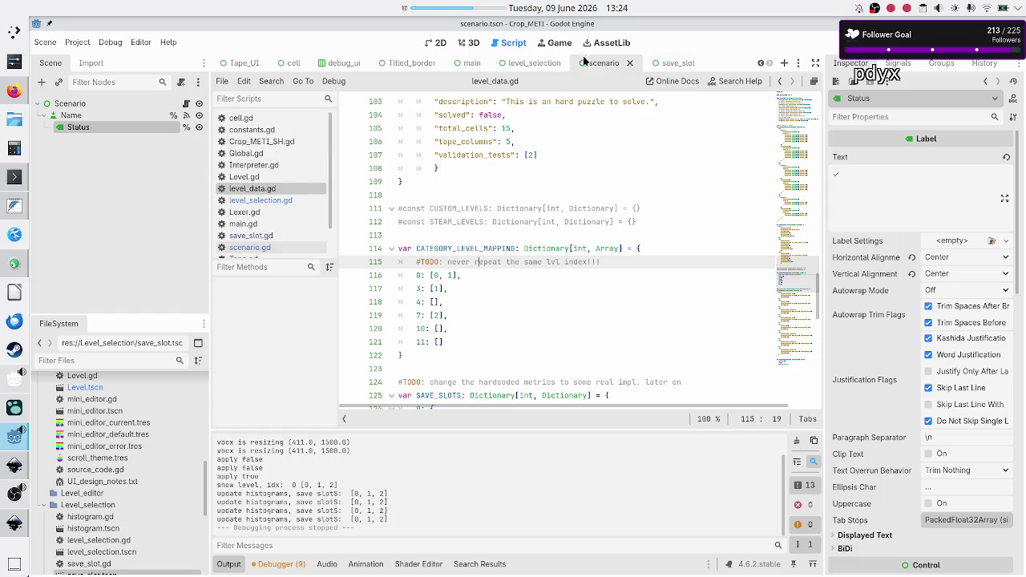
Open scenario.gd, delete the prints("apply", is_selected) line from apply_status_color, and save.
click(535, 63)
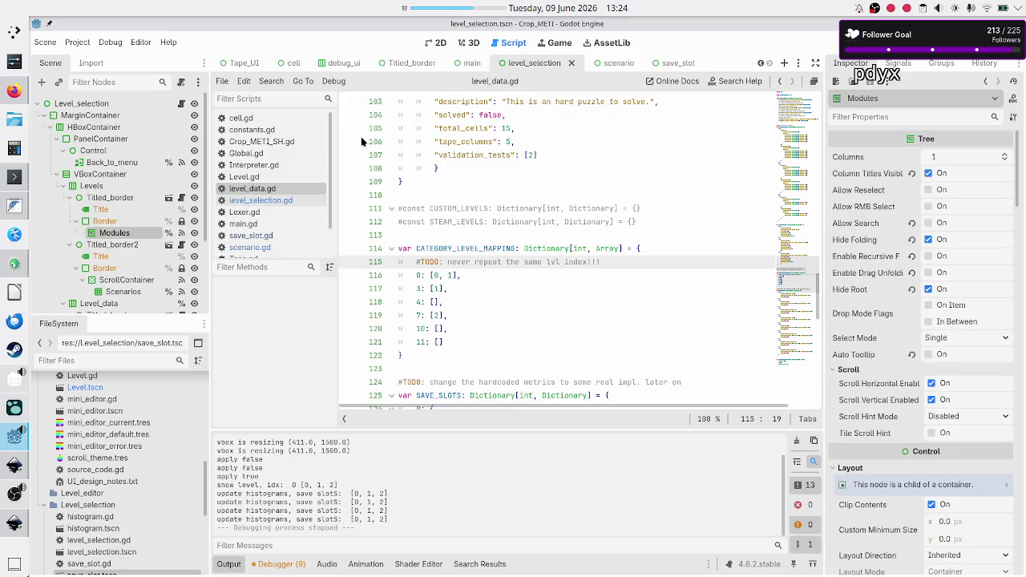
click(593, 64)
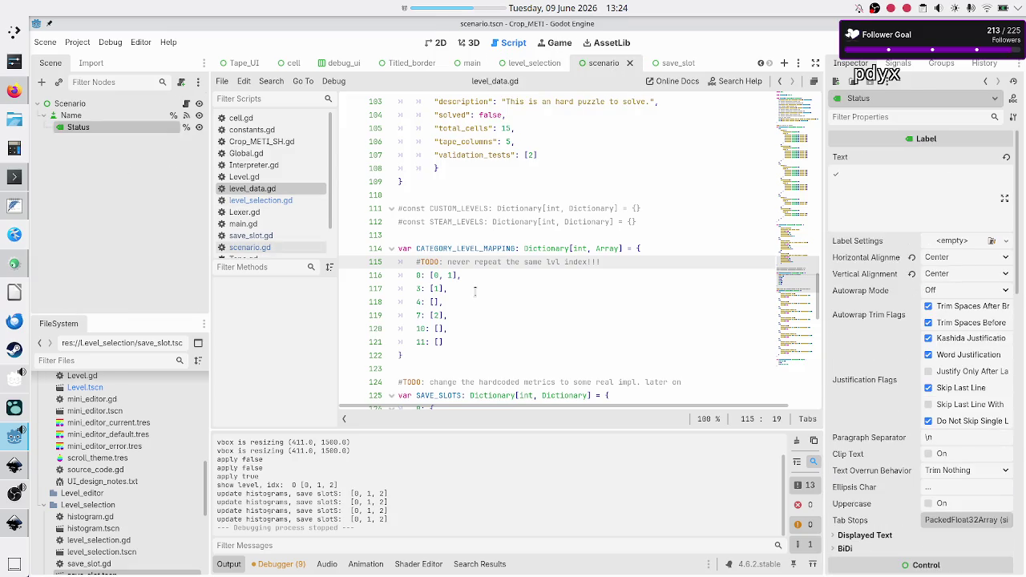
scroll(475, 292, down, 10)
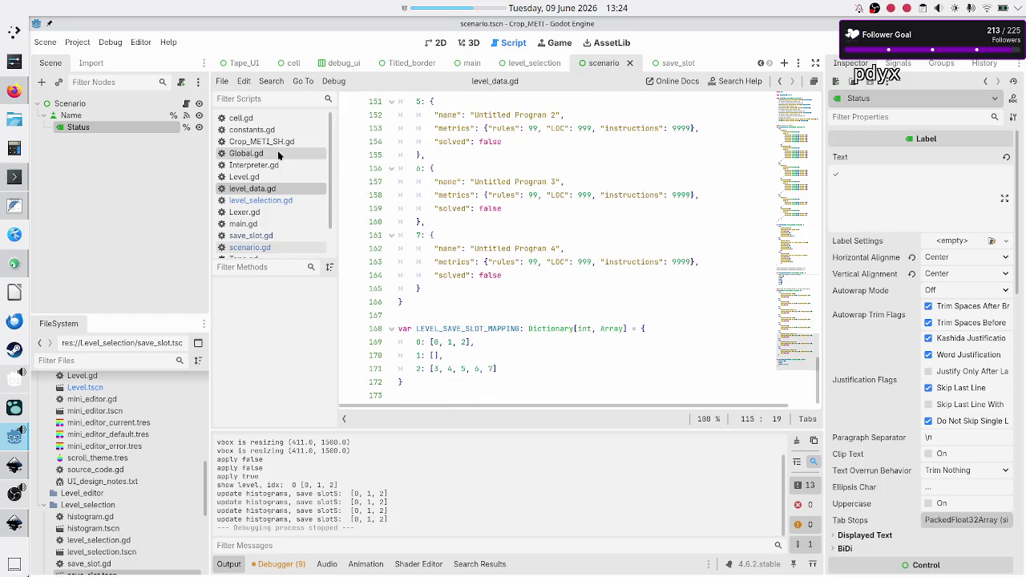
click(186, 103)
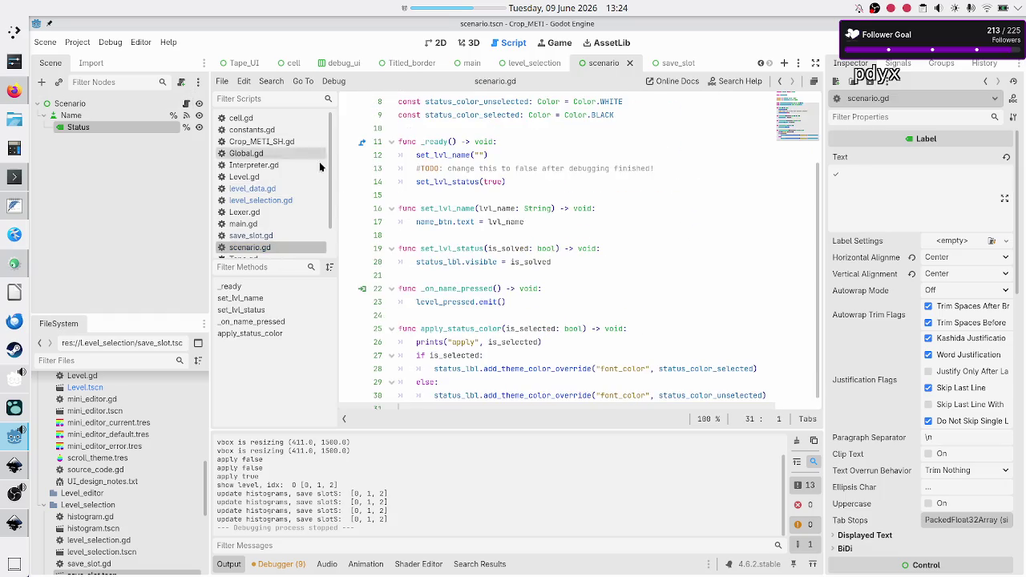
triple_click(533, 342)
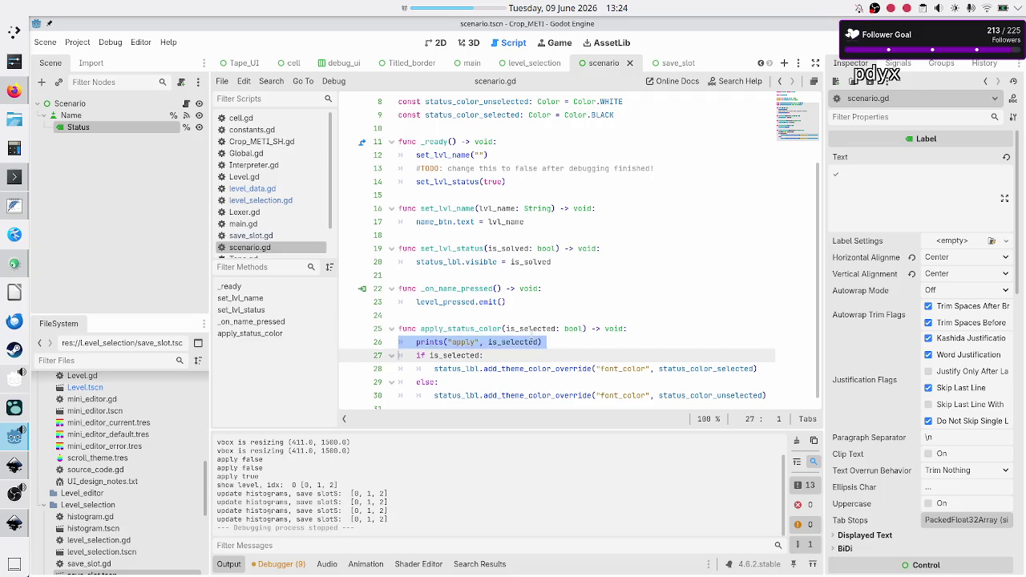
key(BackSpace)
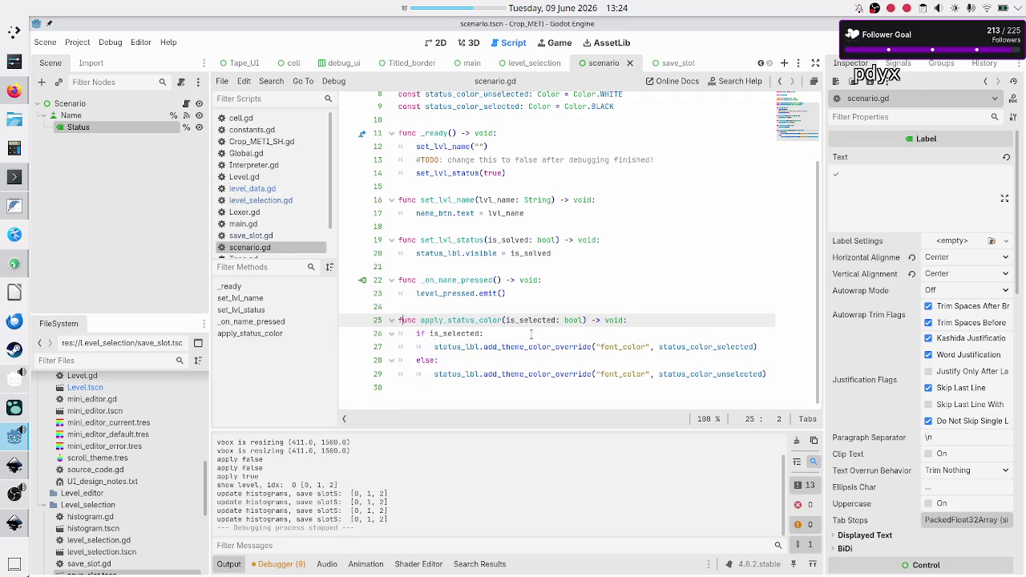
key(Left)
double_click(532, 320)
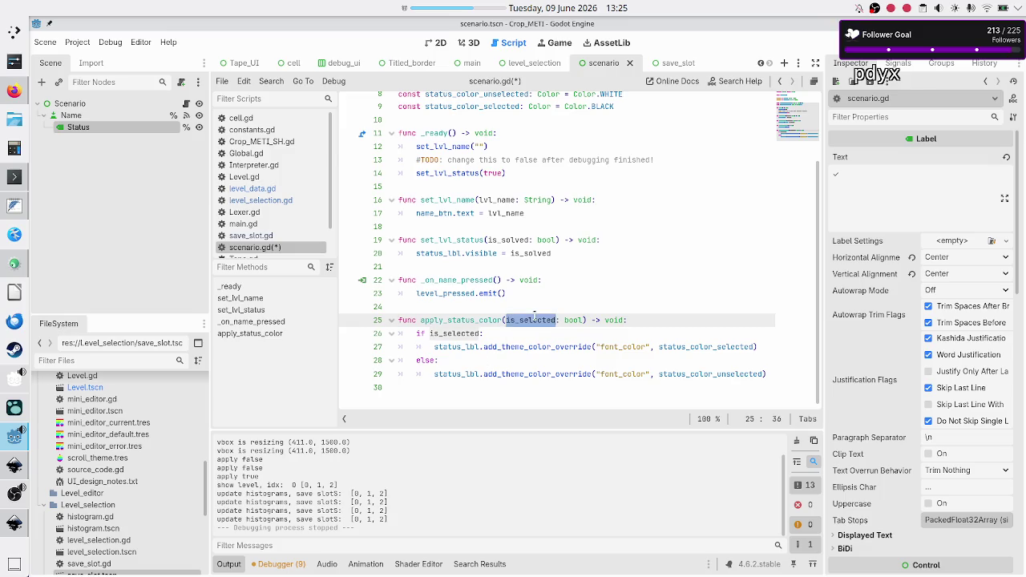
double_click(684, 346)
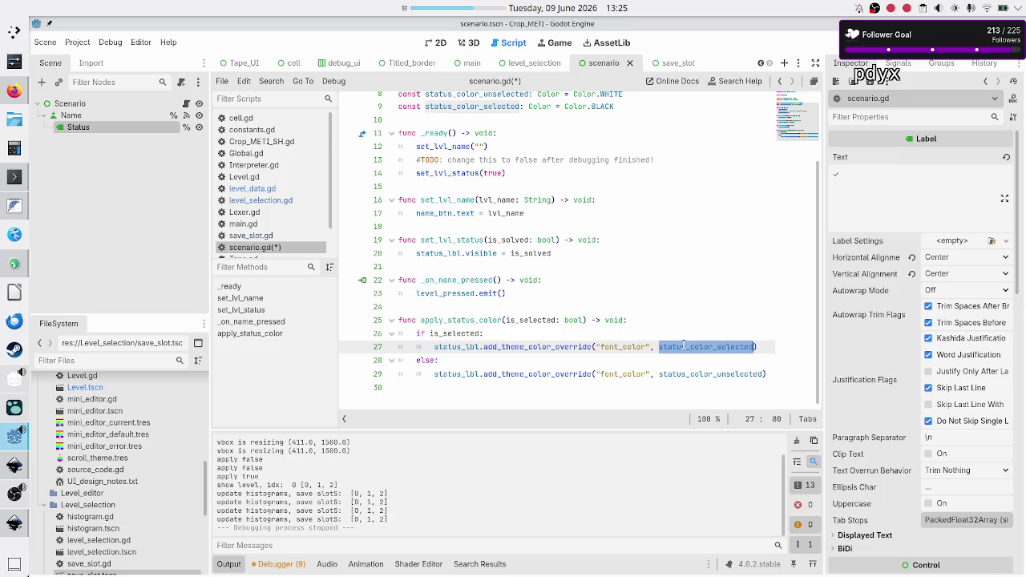
click(449, 395)
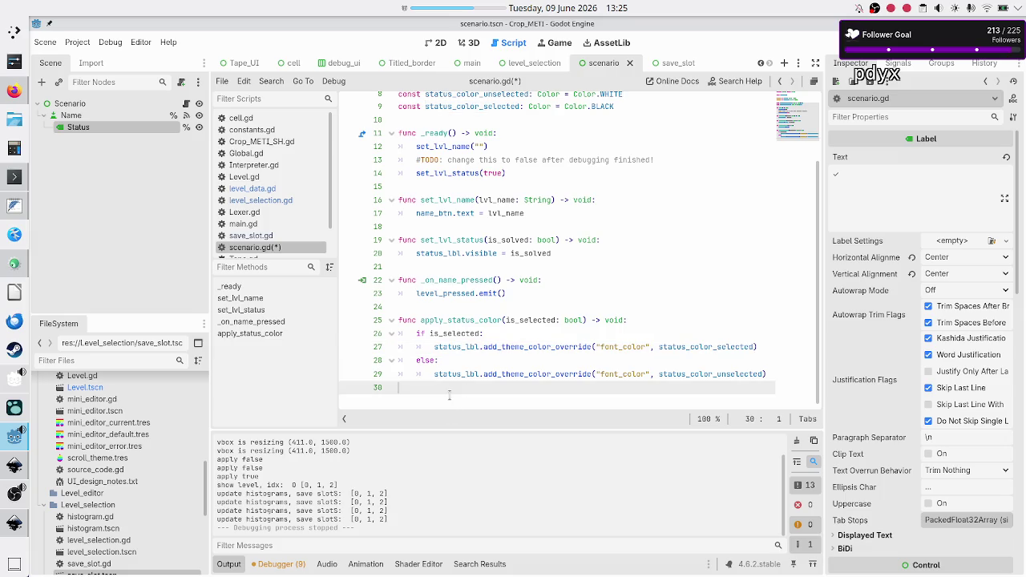
key(ctrl+s)
Reopen level_data.gd and strip 'TODO: ' from the never-repeat comment in the level mapping.
click(287, 188)
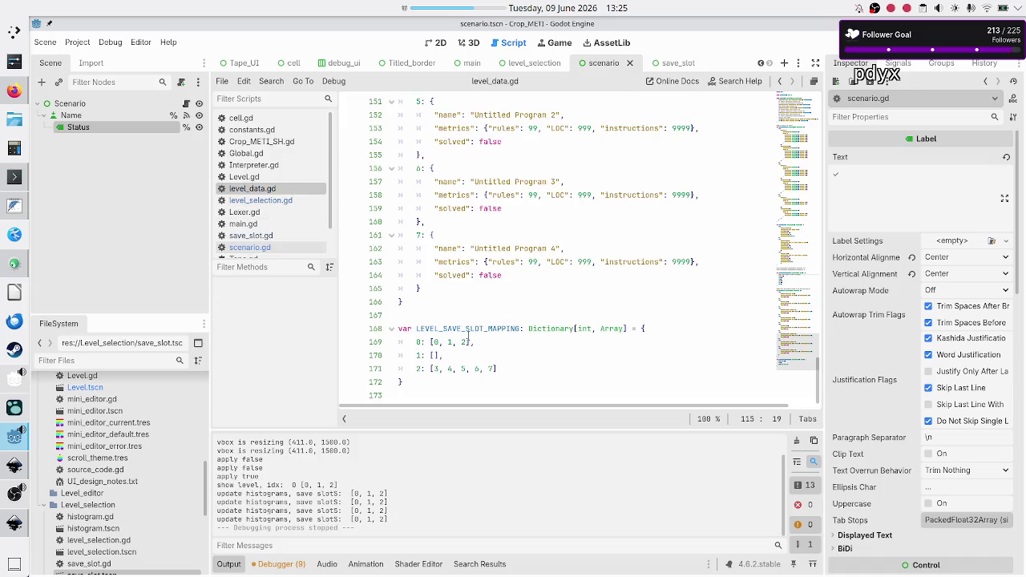
scroll(503, 309, up, 3)
scroll(503, 309, down, 3)
scroll(503, 309, up, 10)
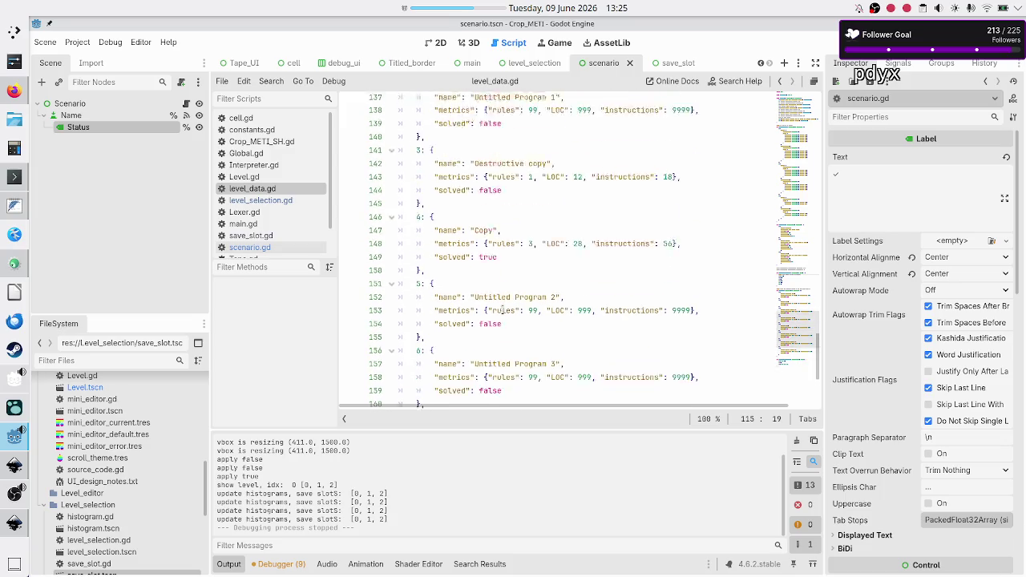
click(477, 235)
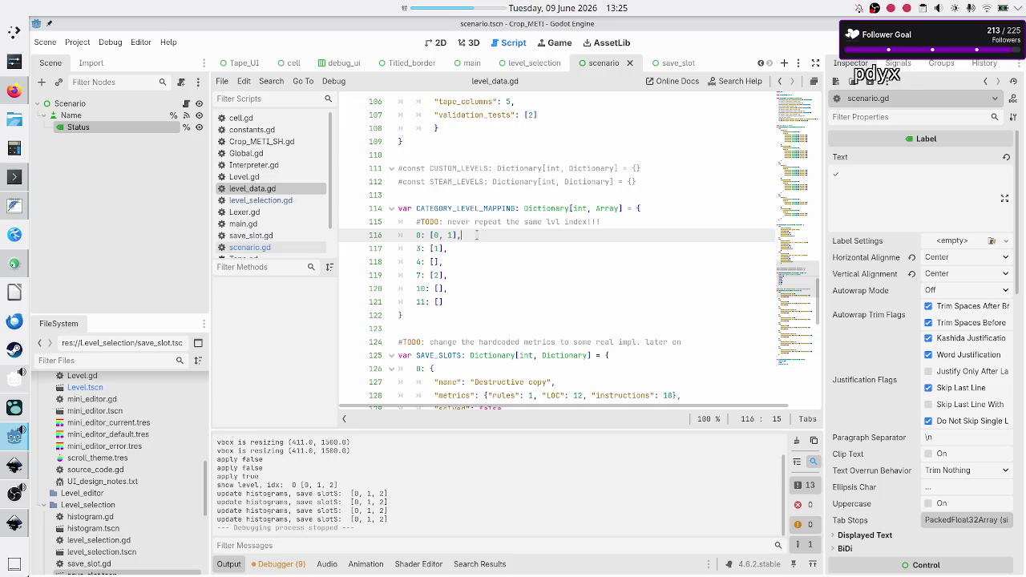
key(Down)
key(Up)
key(Up)
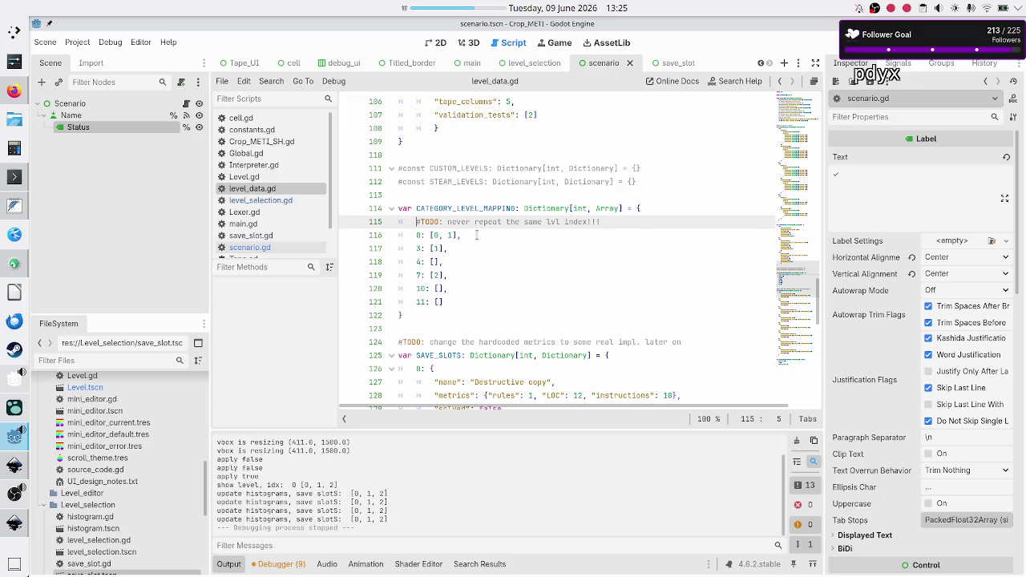
key(Home)
key(shift+Down)
key(shift+Left)
key(shift+Left)
key(Home)
key(Up)
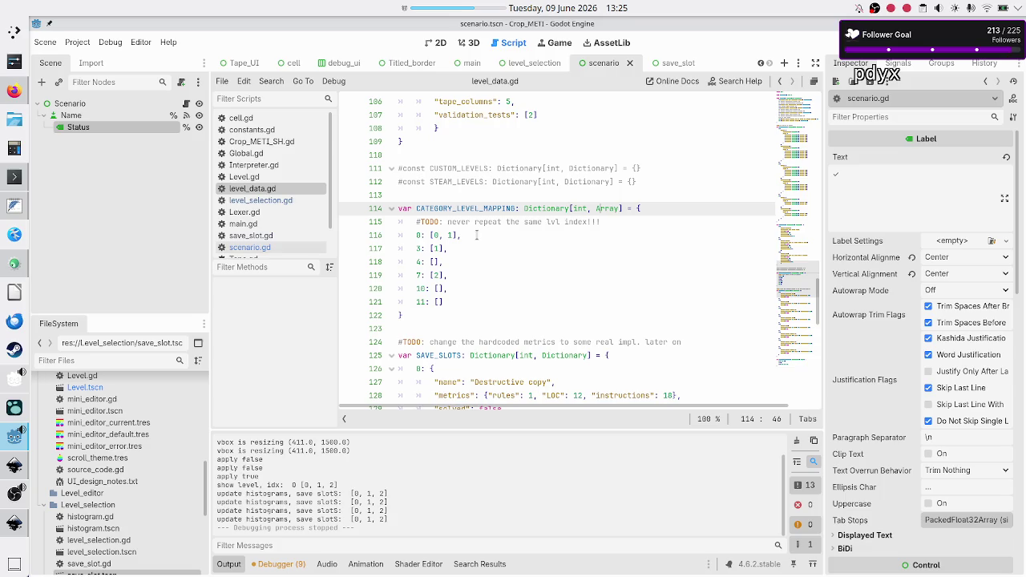
key(Down)
key(Down)
key(Up)
key(Right)
key(Right)
key(Right)
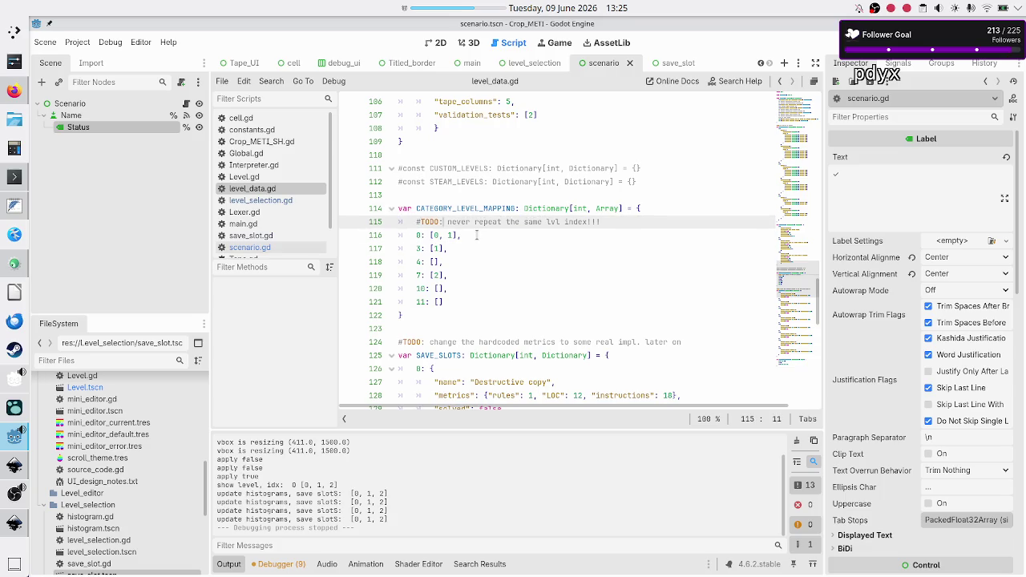
key(BackSpace)
key(BackSpace)
key(BackSpace)
key(shift+End)
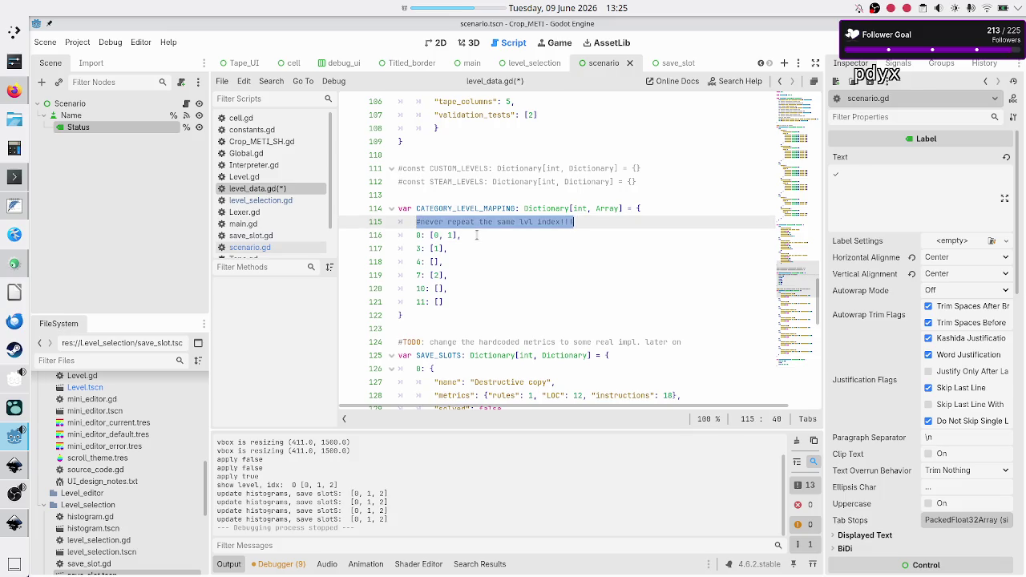
key(Right)
Add '#never repeat the same lvl index!!!' above the LEVEL_SAVE_SLOT_MAPPING entries and save the file.
scroll(502, 290, down, 7)
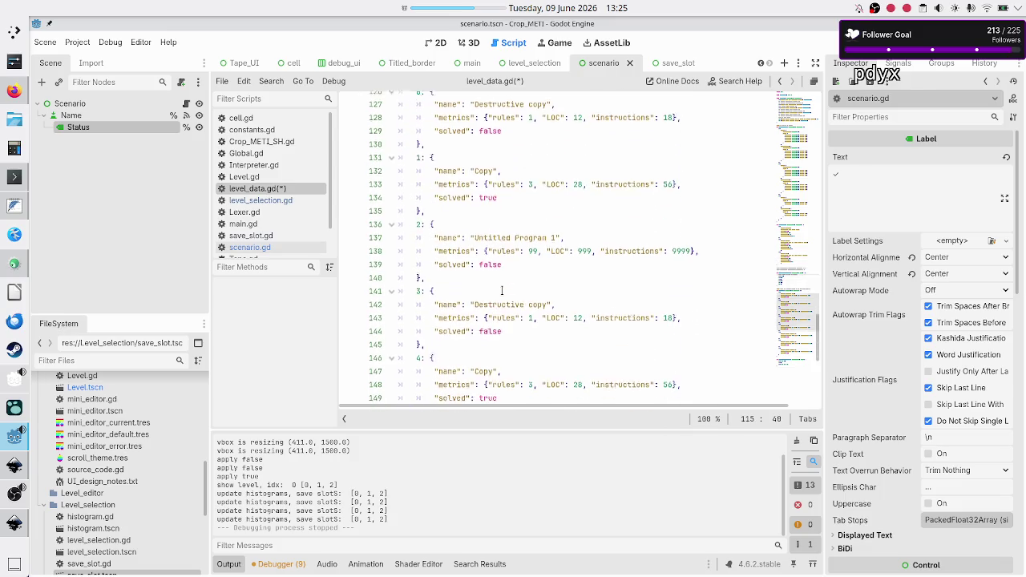
scroll(502, 290, down, 8)
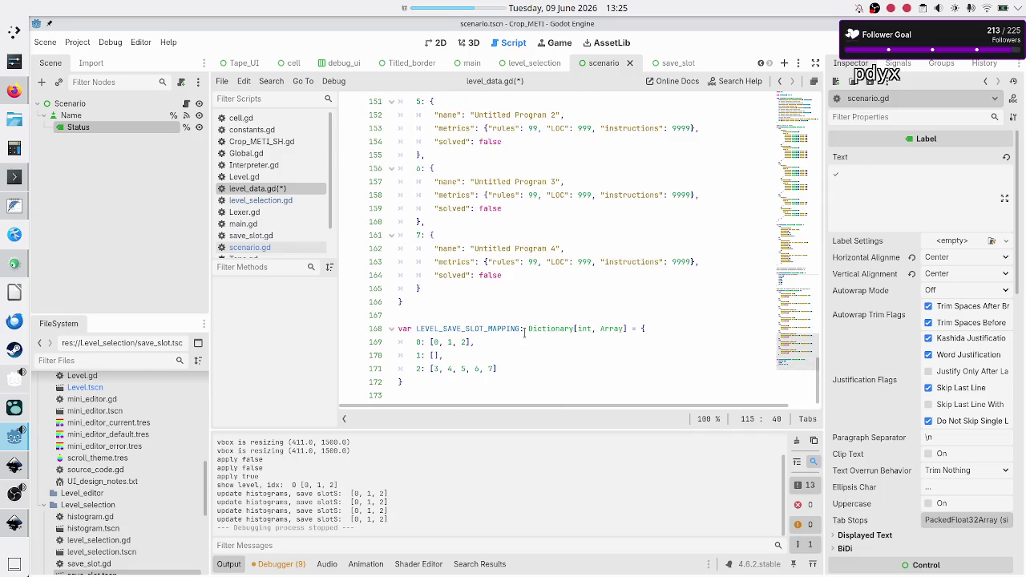
click(521, 339)
key(Down)
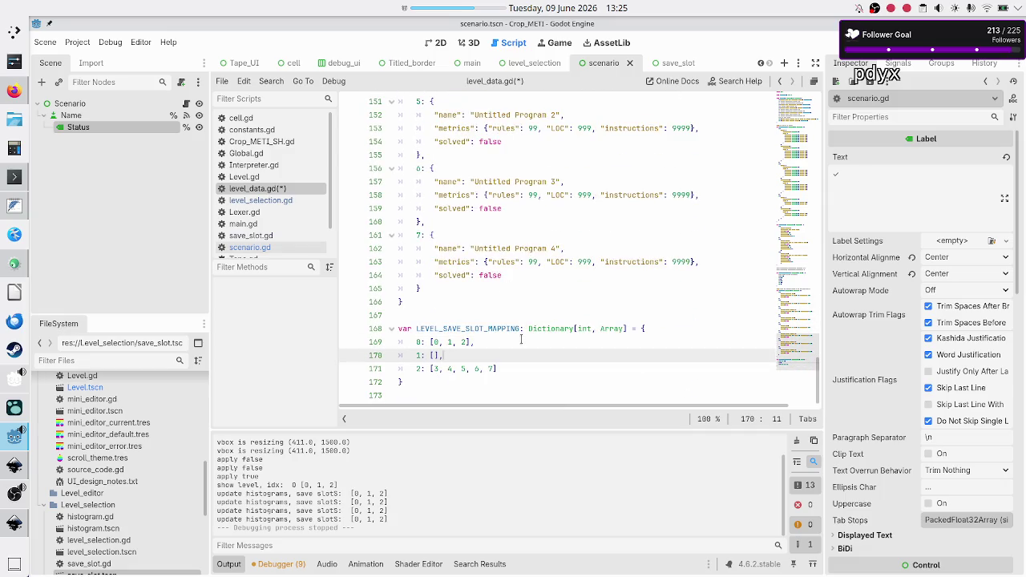
key(Up)
key(Up)
key(End)
key(Return)
text(#never repeat the same lvl index!!!)
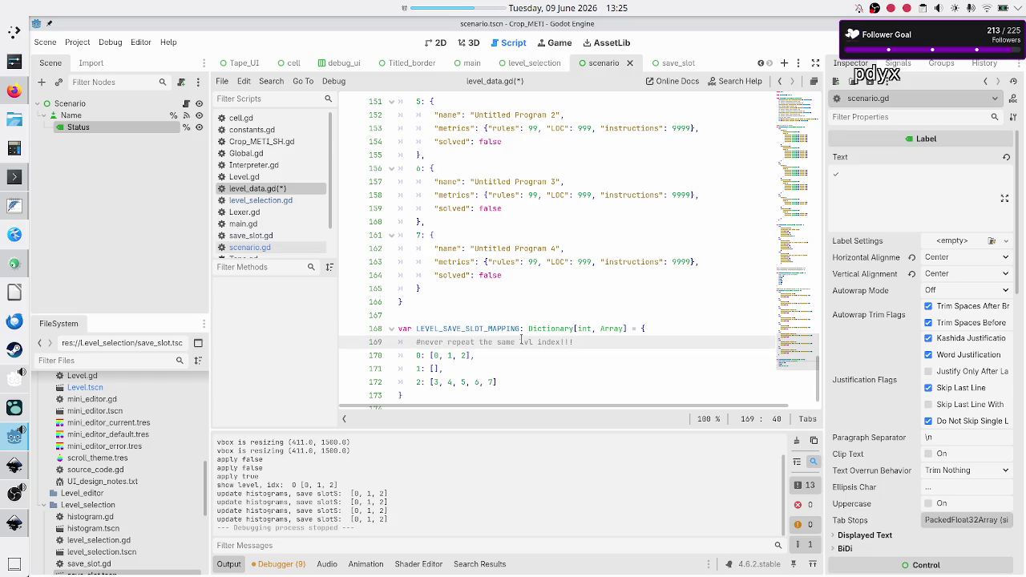
scroll(471, 266, up, 14)
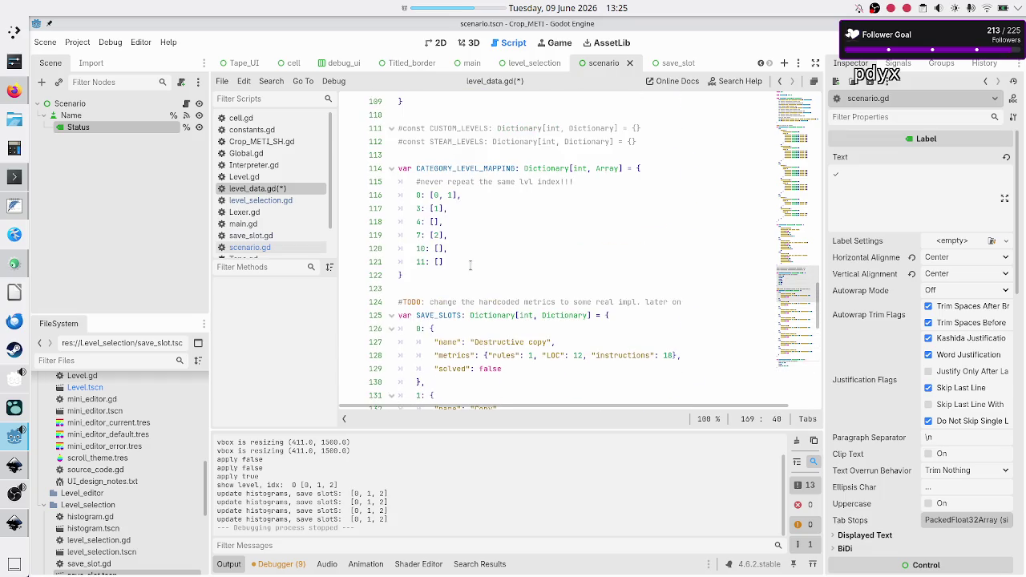
scroll(471, 266, up, 20)
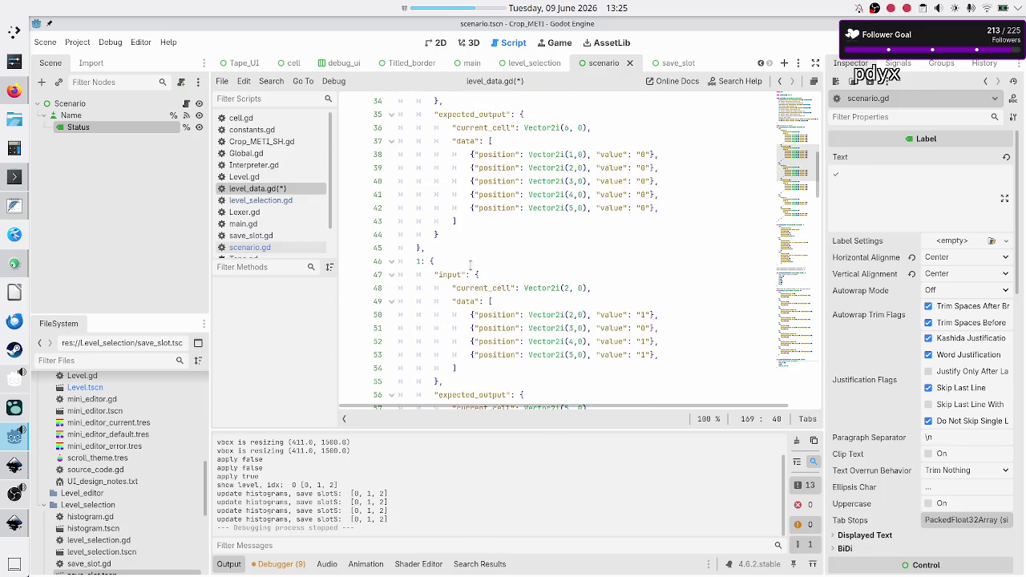
scroll(471, 266, up, 11)
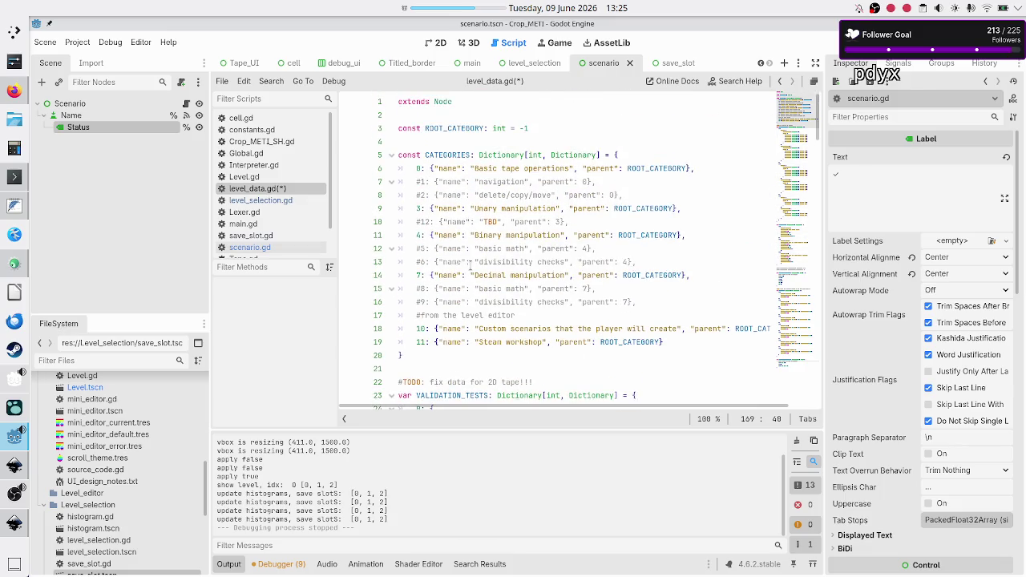
key(ctrl+s)
Review the stream to-do notes in FeatherPad, then bring menu_btn.svg forward in Inkscape.
click(15, 206)
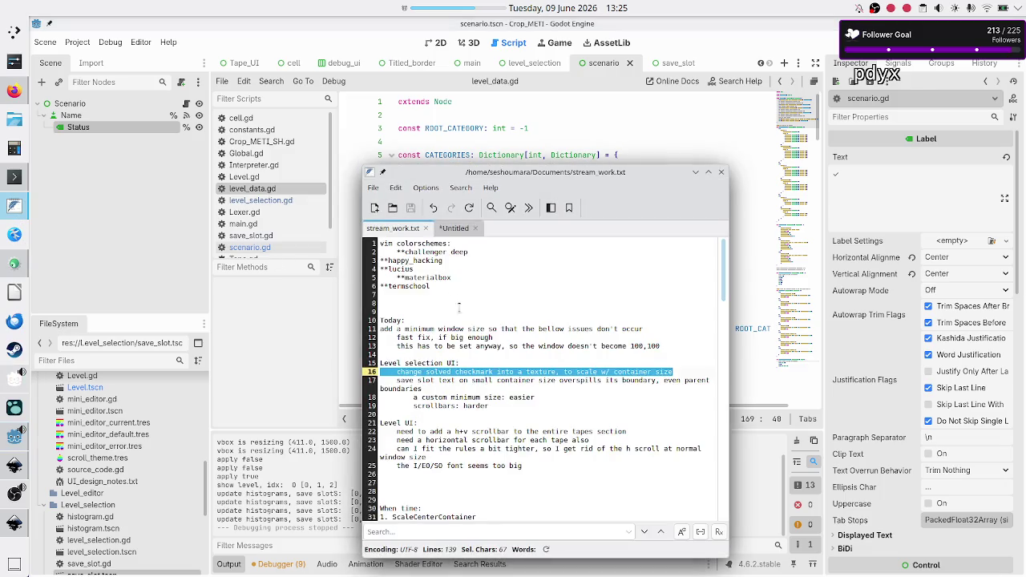
click(481, 330)
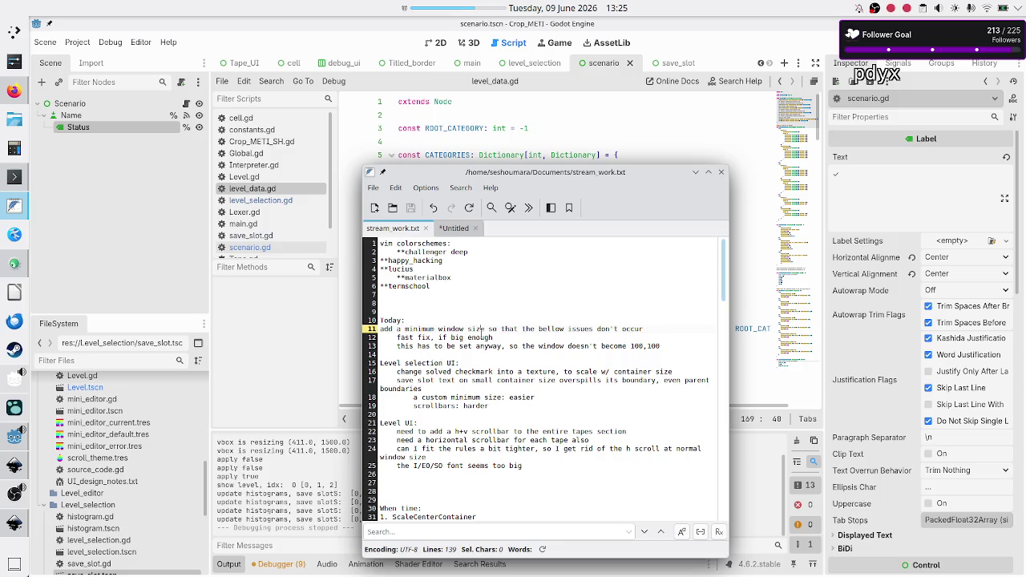
click(9, 526)
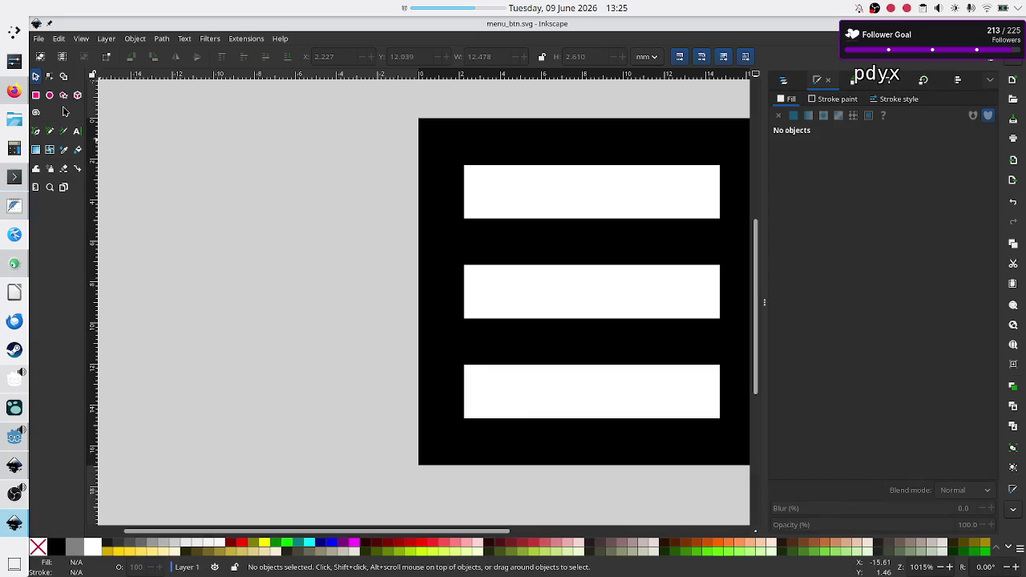
Save the menu icon drawing as check_mark_selected.svg in the Assets folder via Save As.
click(38, 39)
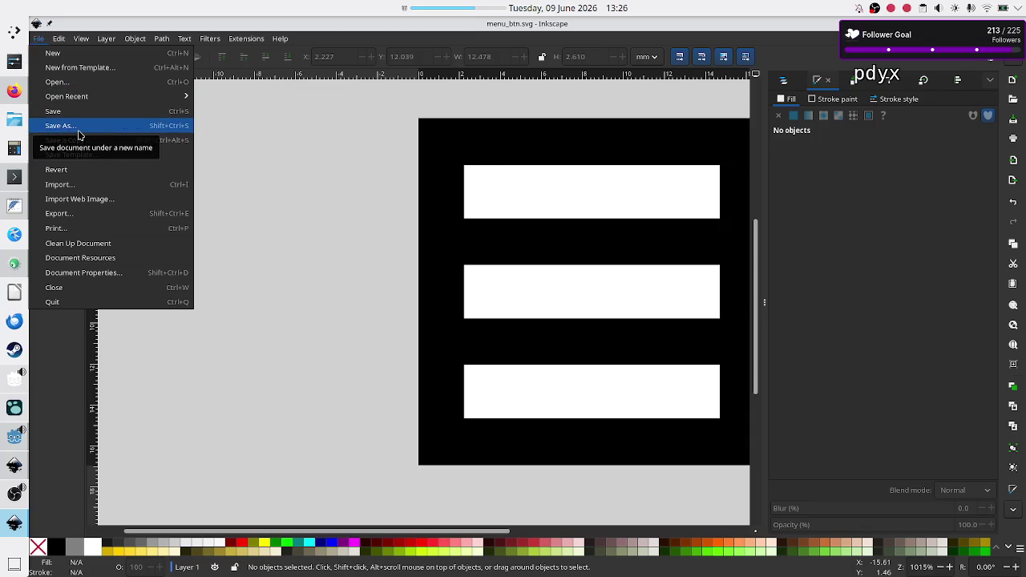
click(86, 130)
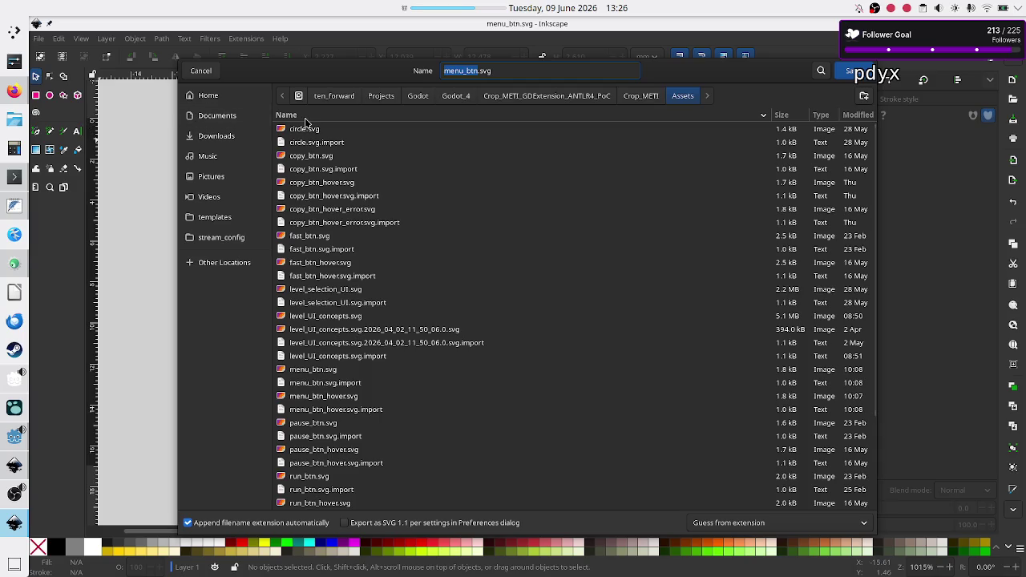
key(Right)
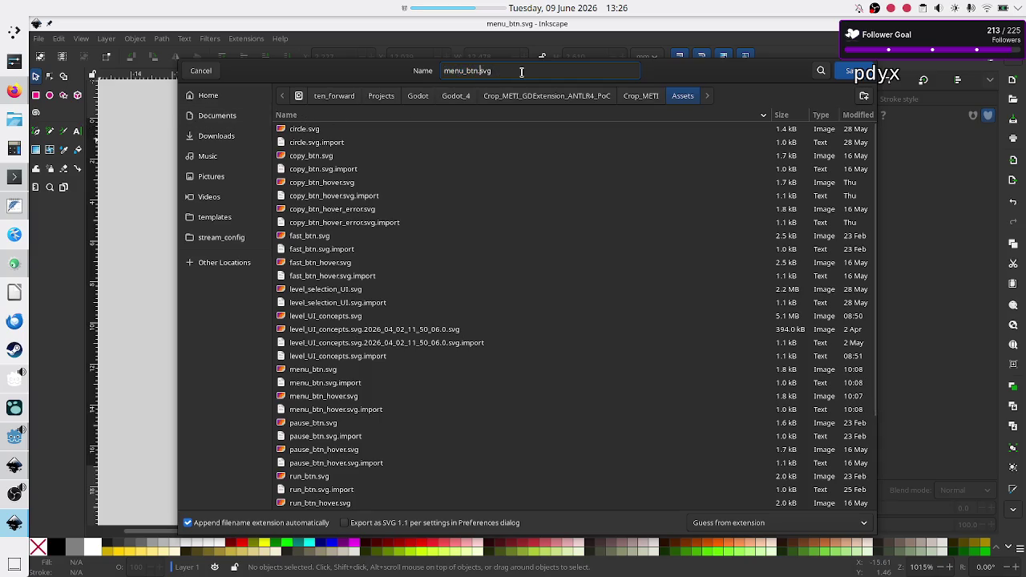
key(BackSpace)
key(BackSpace)
key(BackSpace)
key(BackSpace)
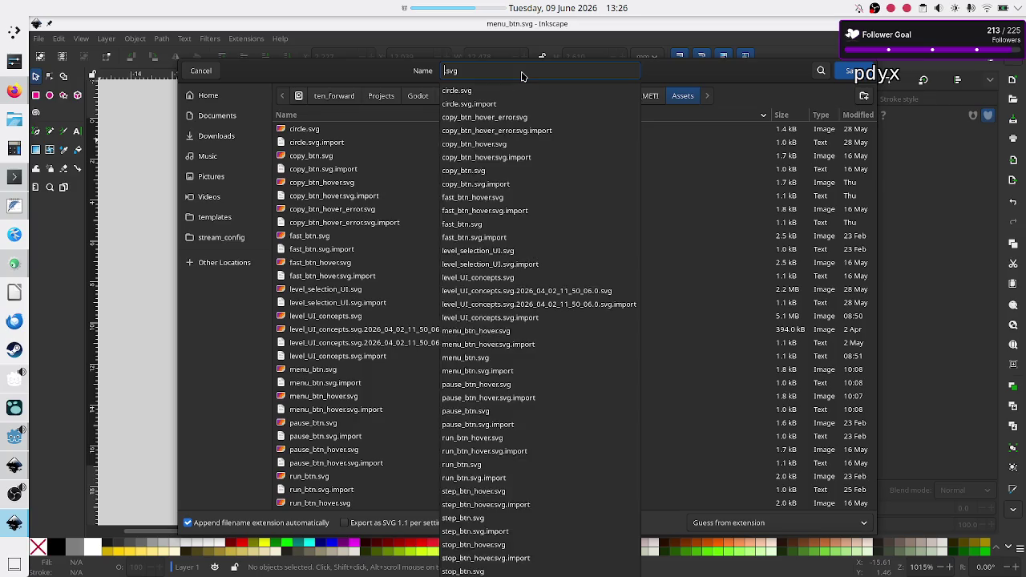
text(check)
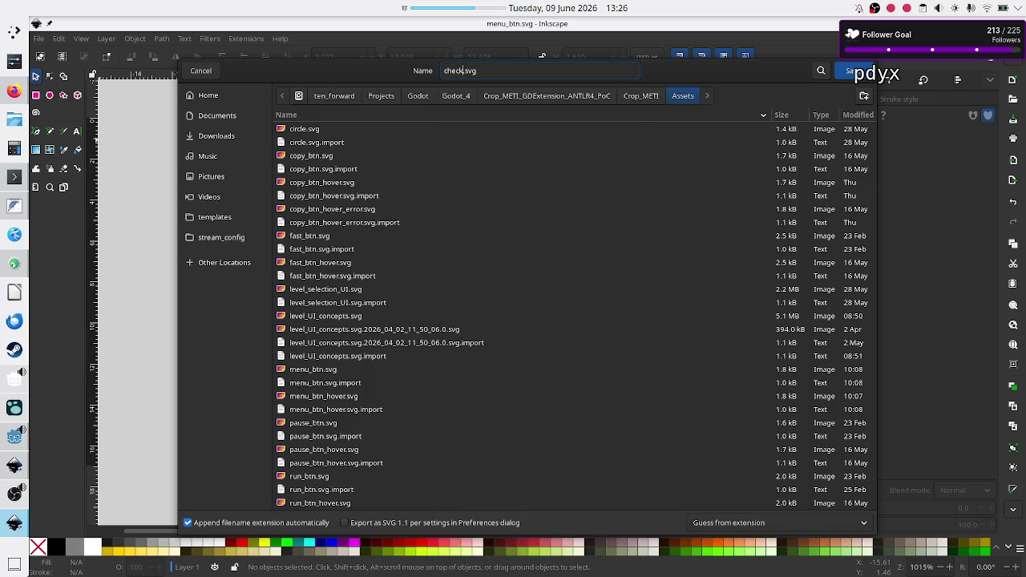
text(_mark_)
text(selected)
key(Left)
key(Left)
key(Left)
key(Left)
key(Right)
key(Right)
key(Right)
key(End)
click(855, 70)
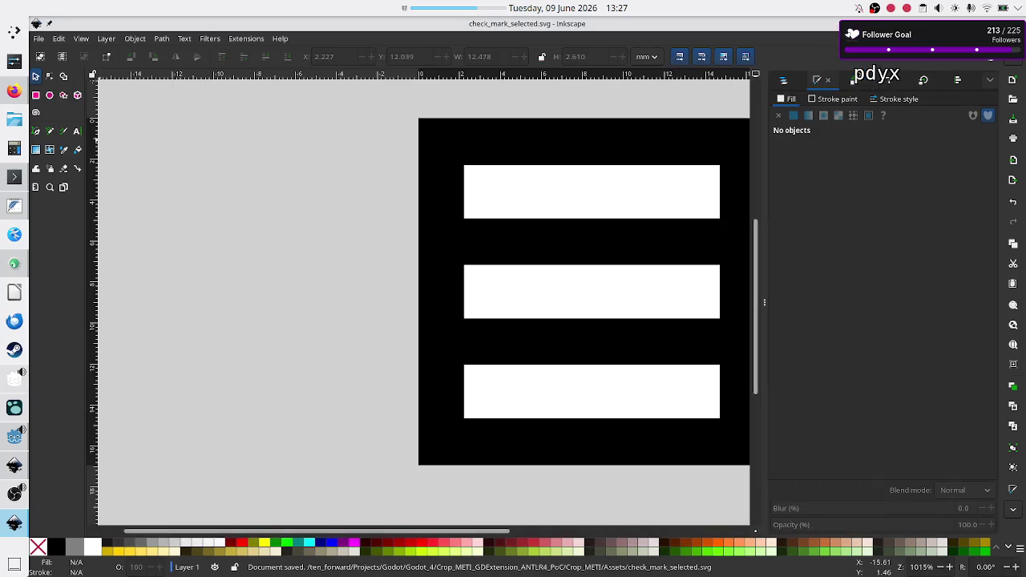
Delete the top, middle and bottom white bars, leaving only the black square.
scroll(682, 227, right, 5)
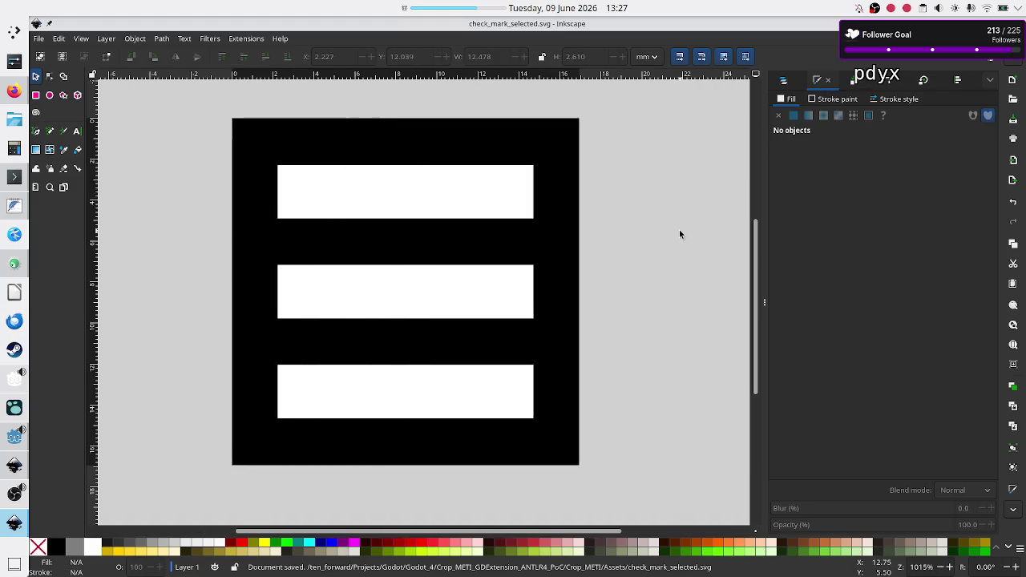
click(452, 170)
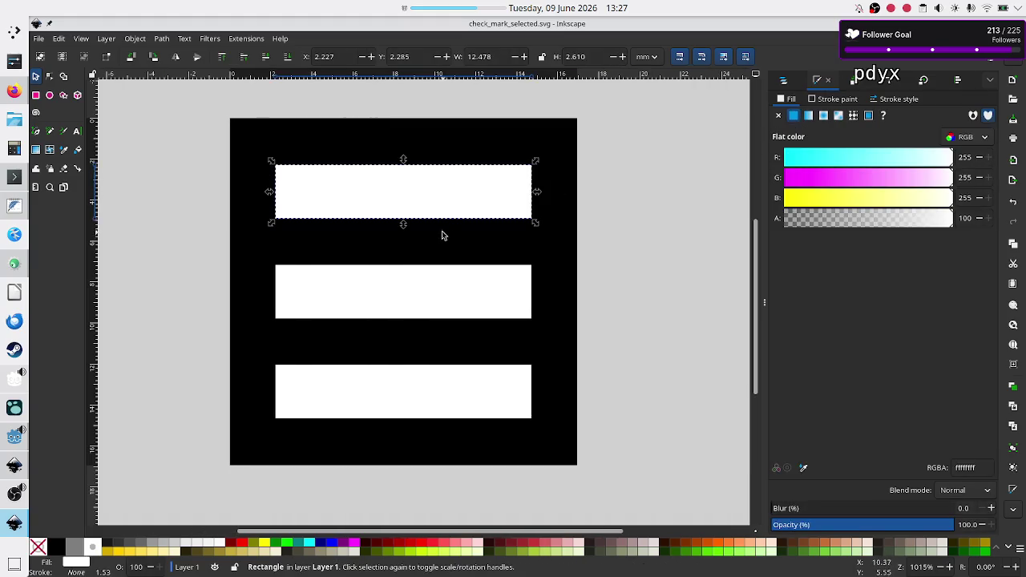
key(Delete)
click(444, 285)
key(Delete)
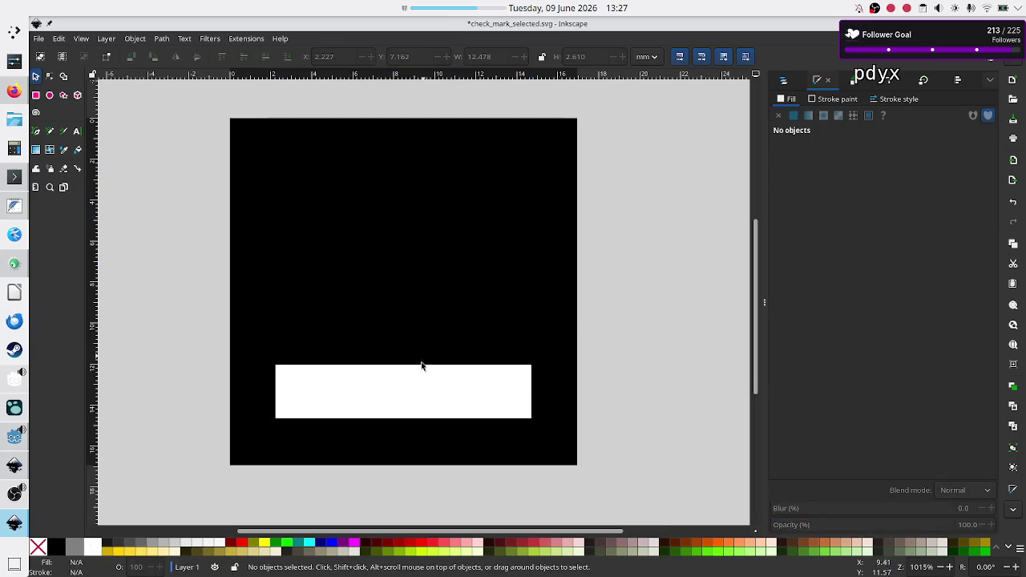
click(417, 384)
key(Delete)
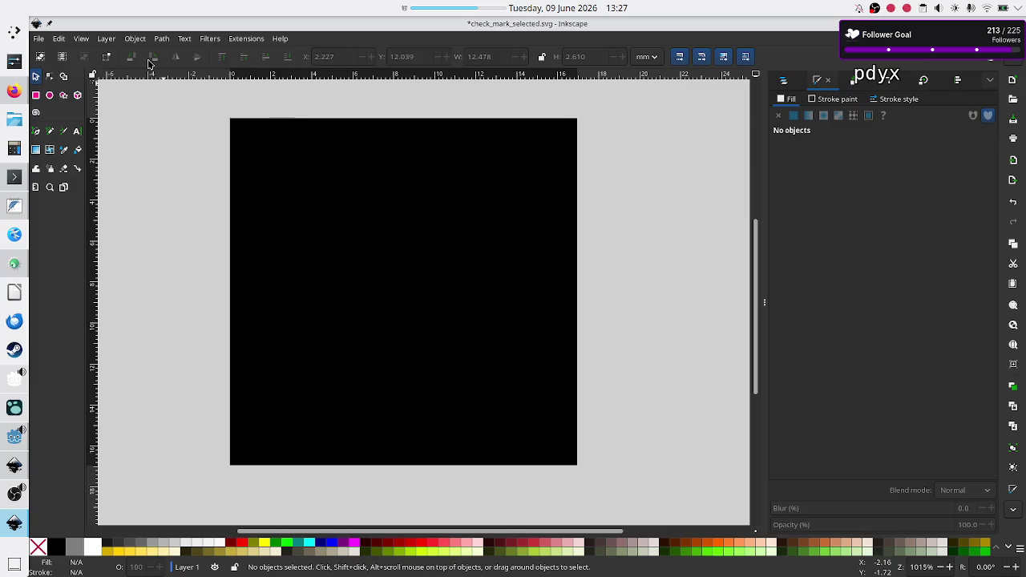
click(59, 38)
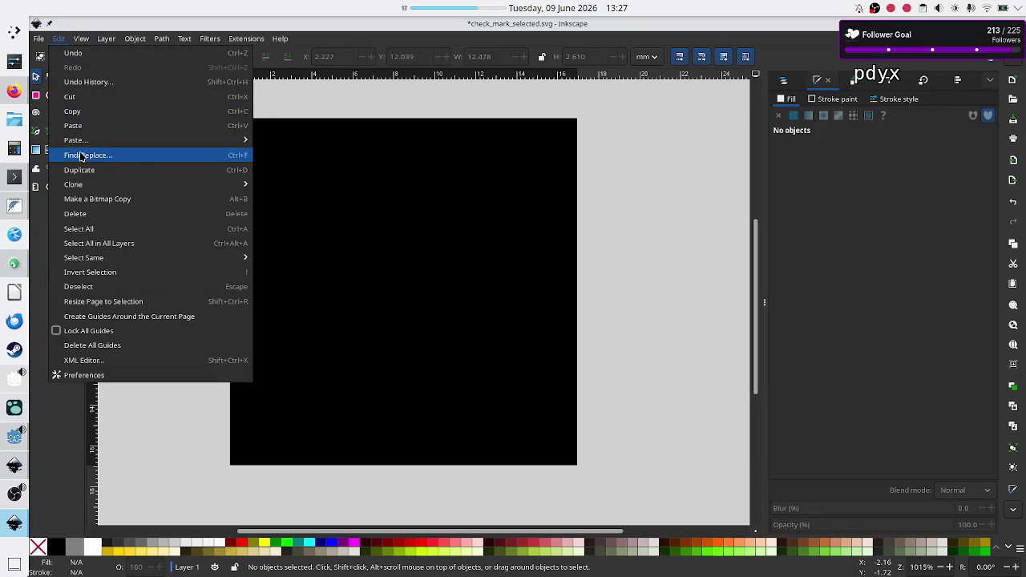
mouse_move(38, 38)
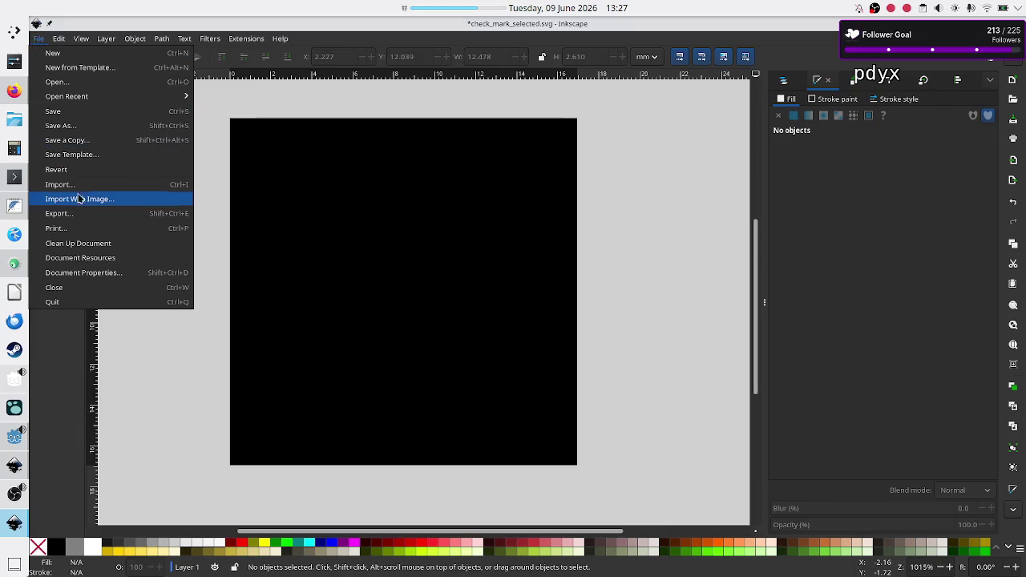
click(87, 275)
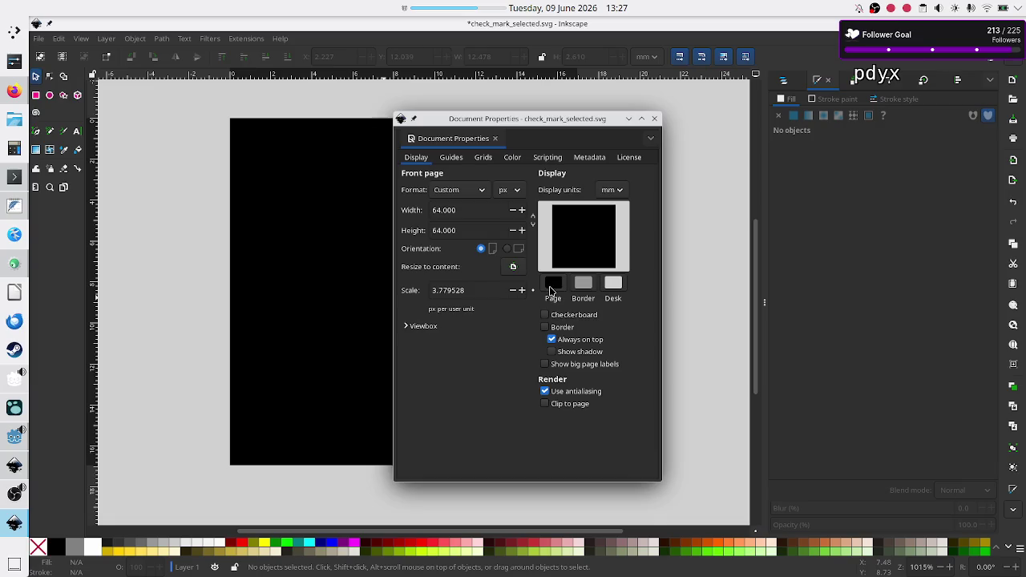
click(551, 286)
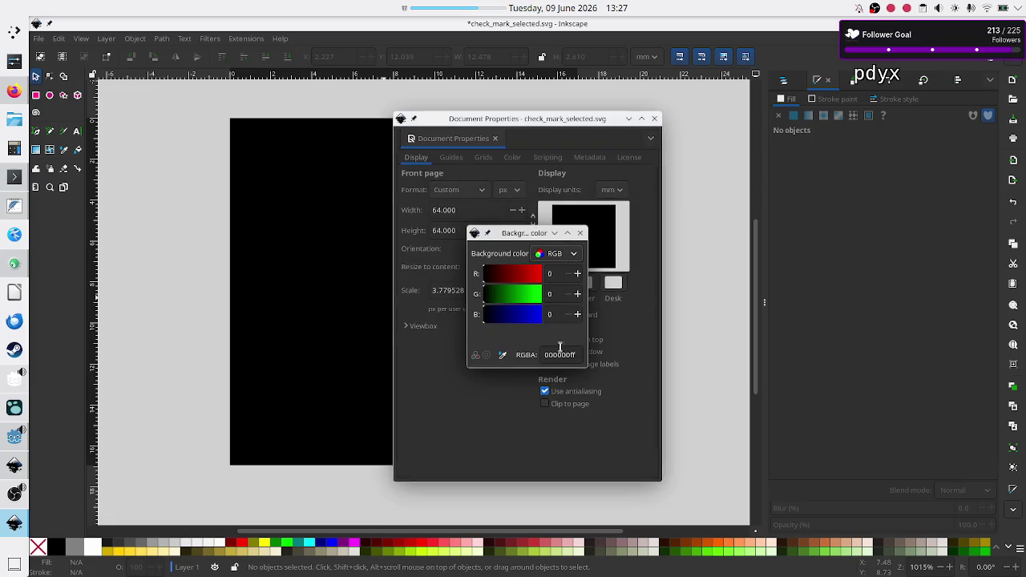
double_click(560, 275)
text(255)
key(Tab)
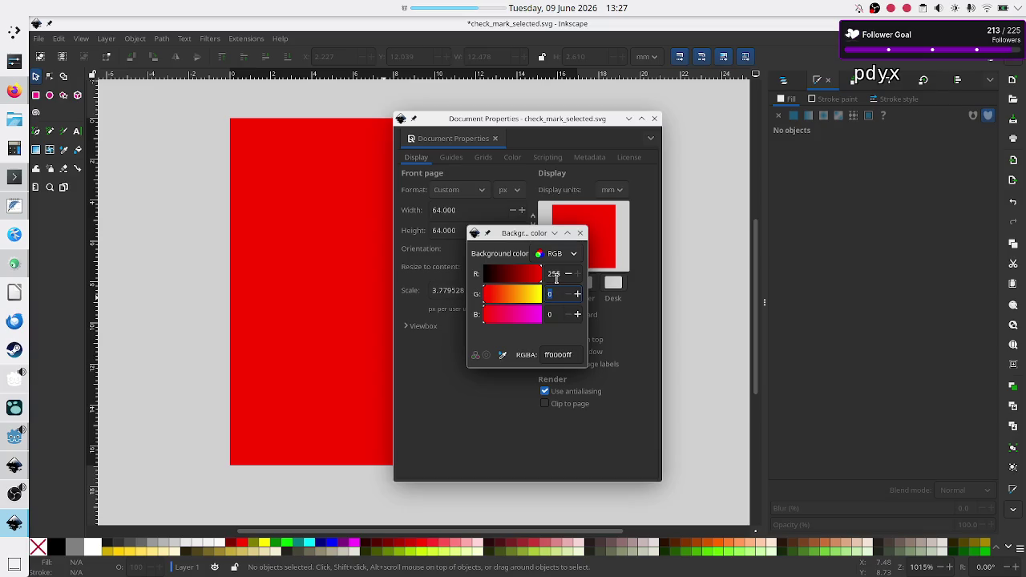
double_click(556, 276)
key(BackSpace)
text(0)
click(558, 295)
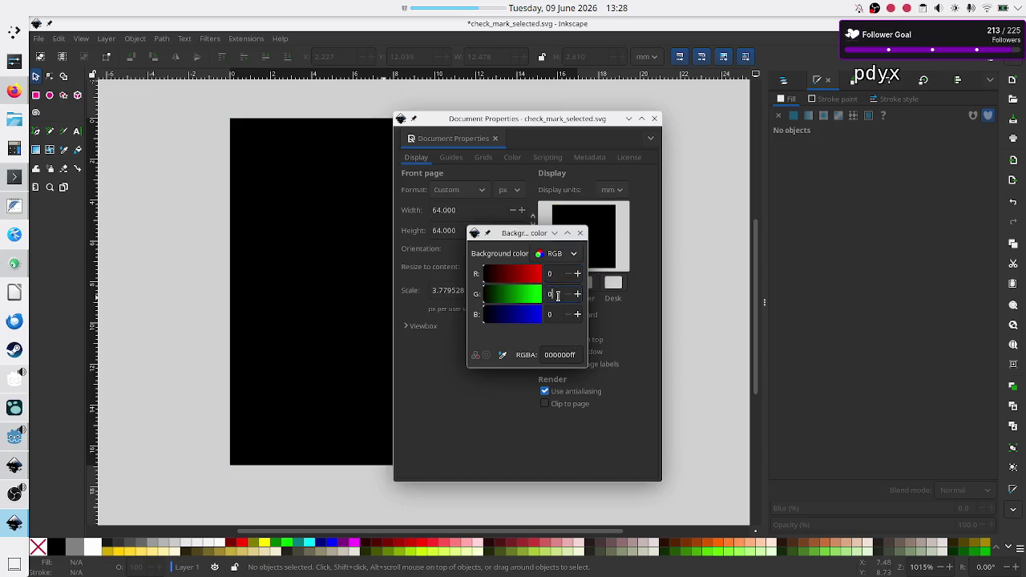
text(255)
key(shift+Tab)
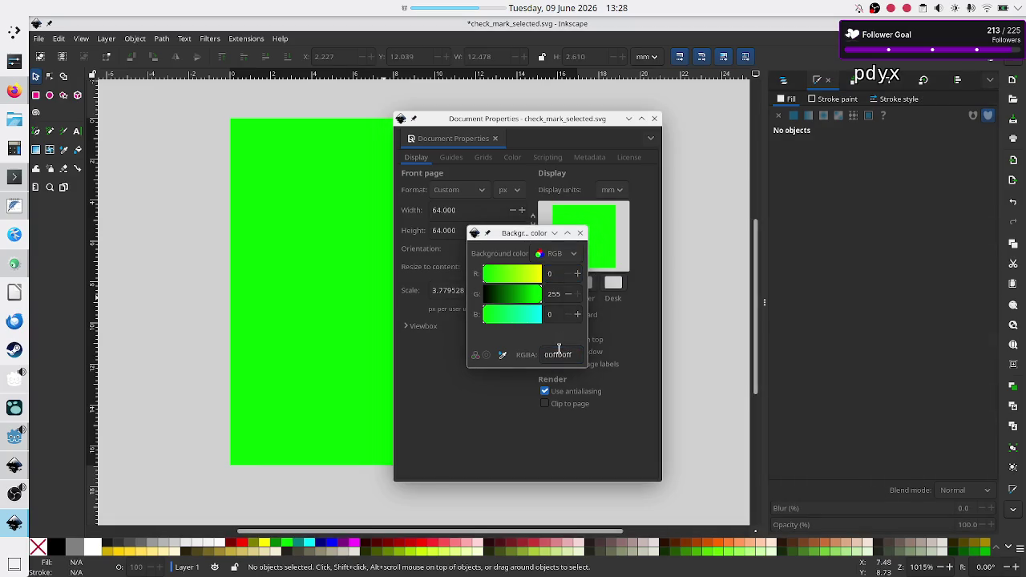
click(580, 234)
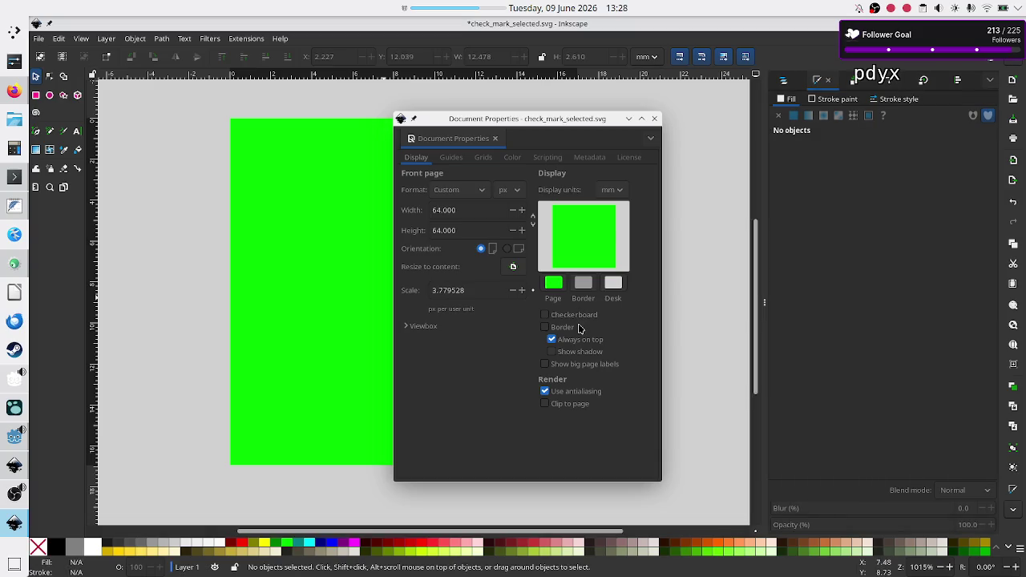
click(654, 118)
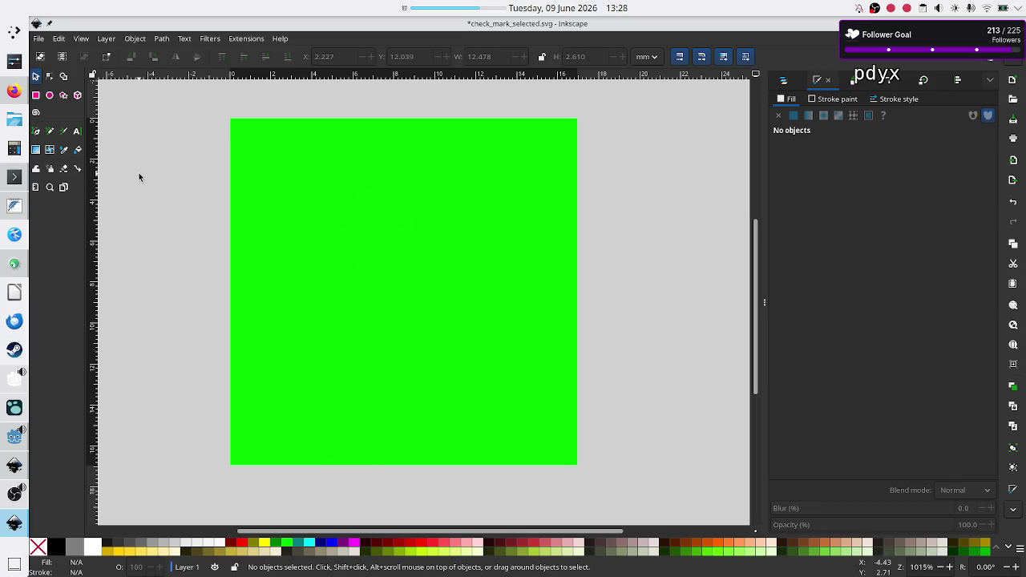
Browse DuckDuckGo image results for 'check mark icon', then return to Inkscape.
click(14, 91)
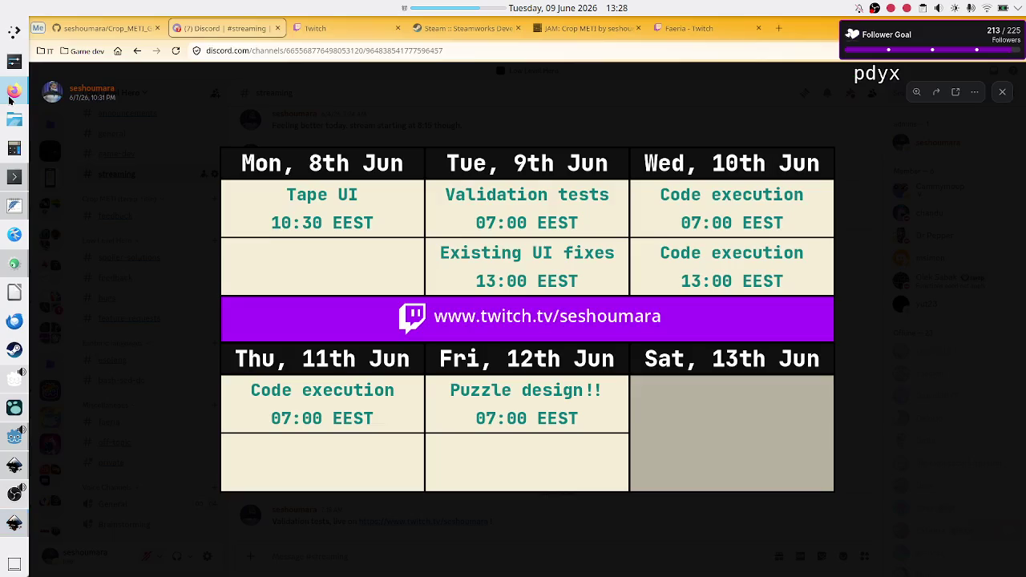
click(779, 28)
text(check mark ico)
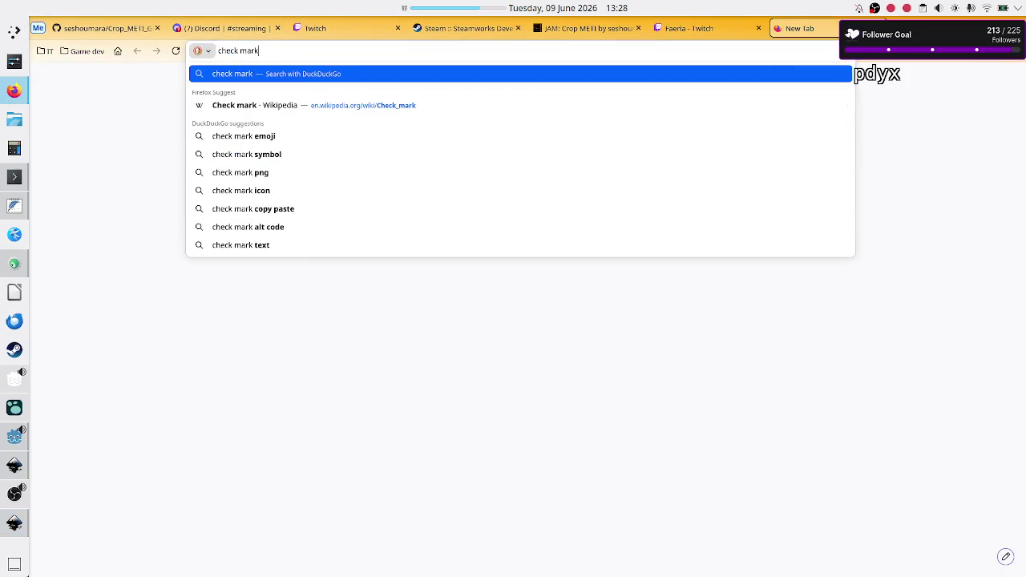
text(n)
key(Return)
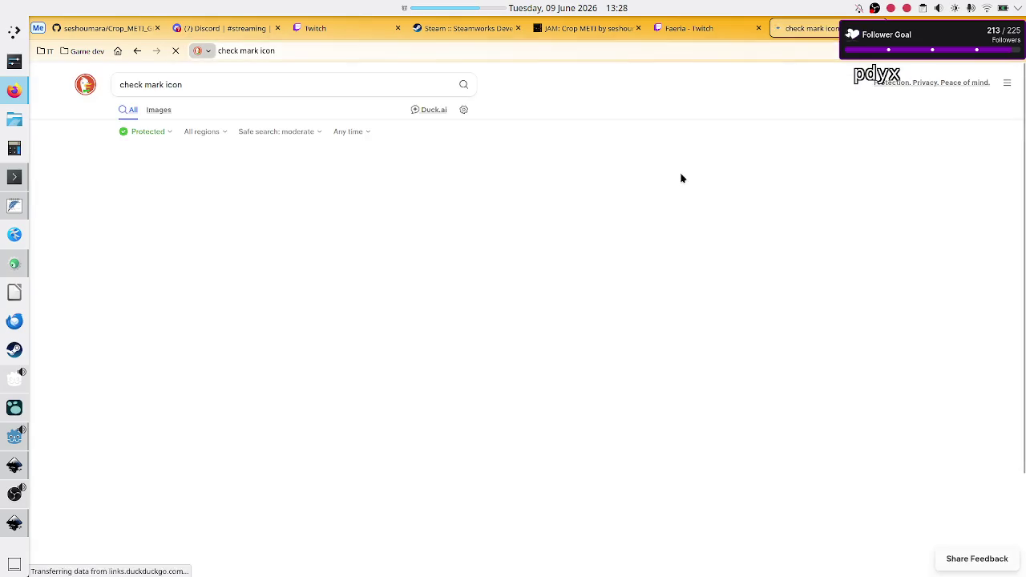
click(158, 110)
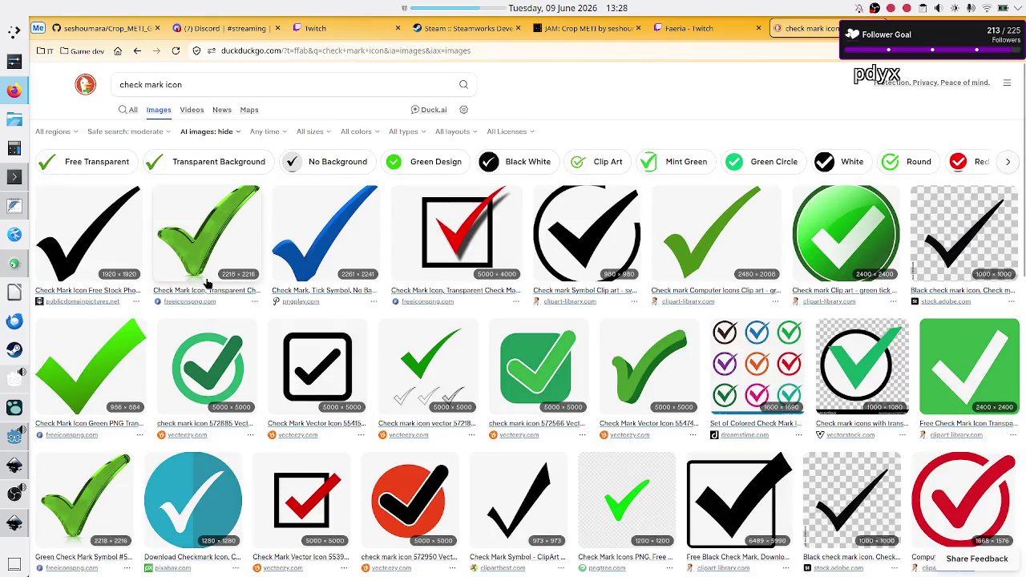
scroll(479, 409, down, 3)
scroll(478, 407, down, 3)
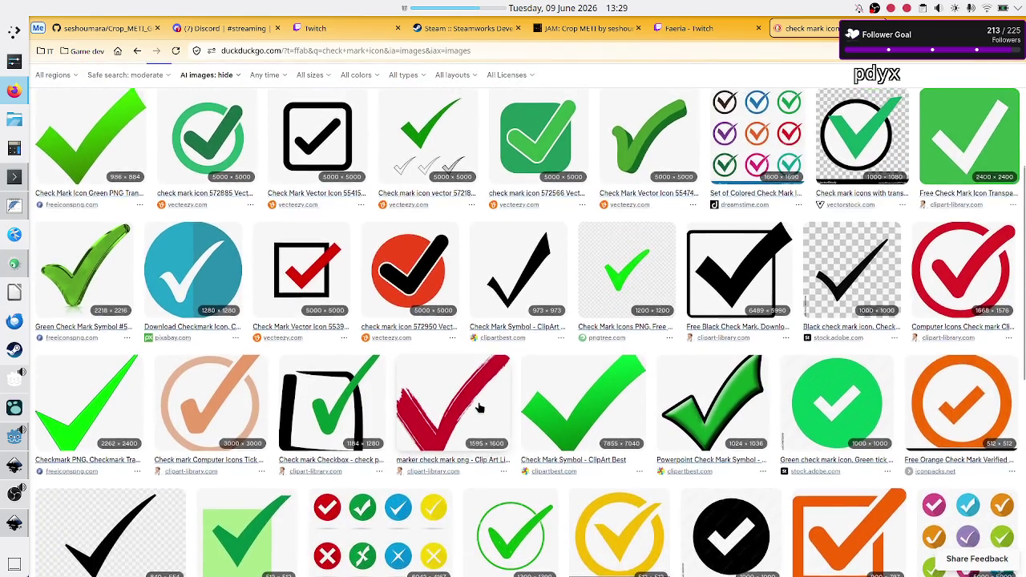
scroll(479, 408, down, 5)
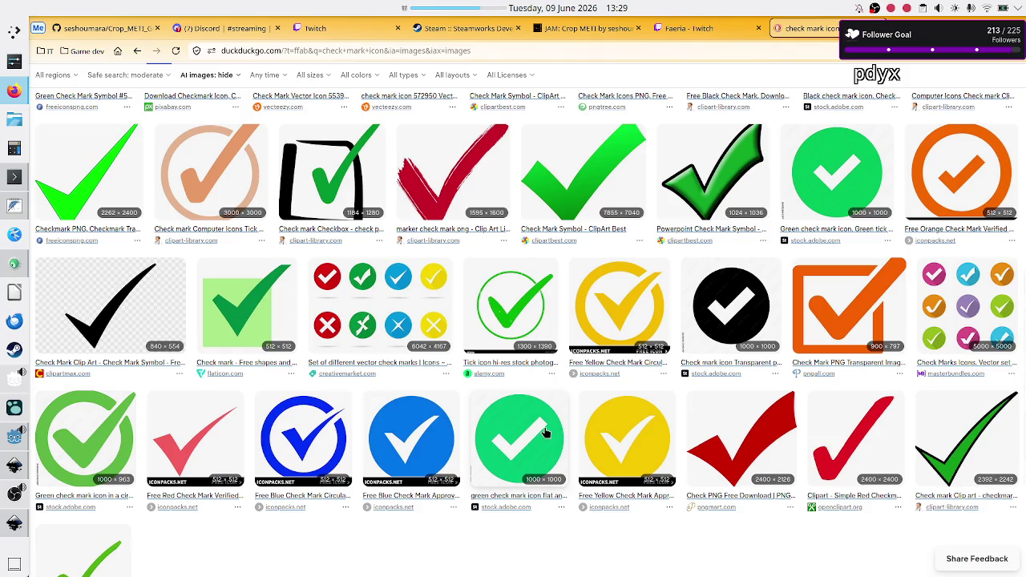
key(alt+Tab)
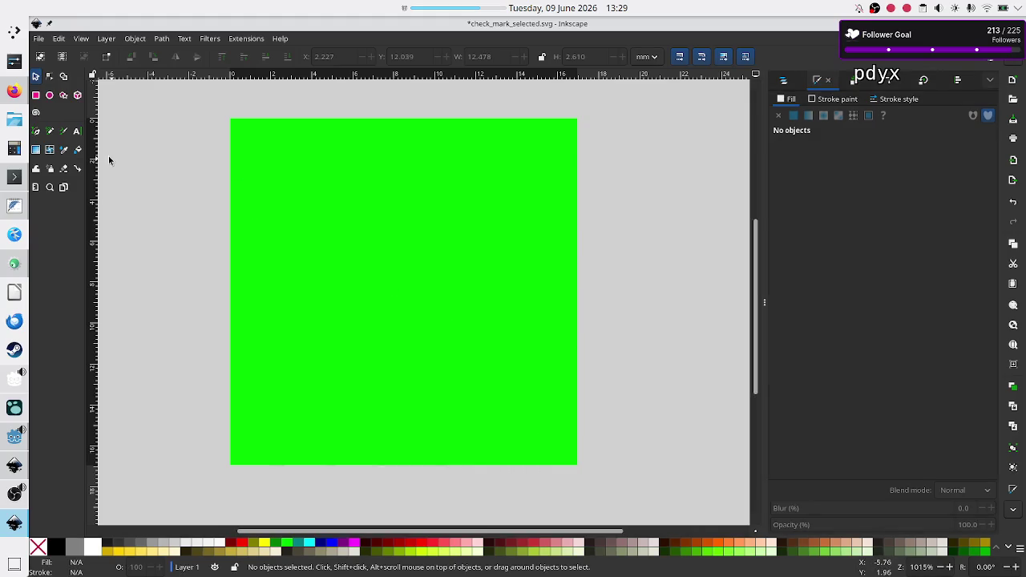
Draw a small black rectangle bar in the upper-left of the green page.
click(37, 95)
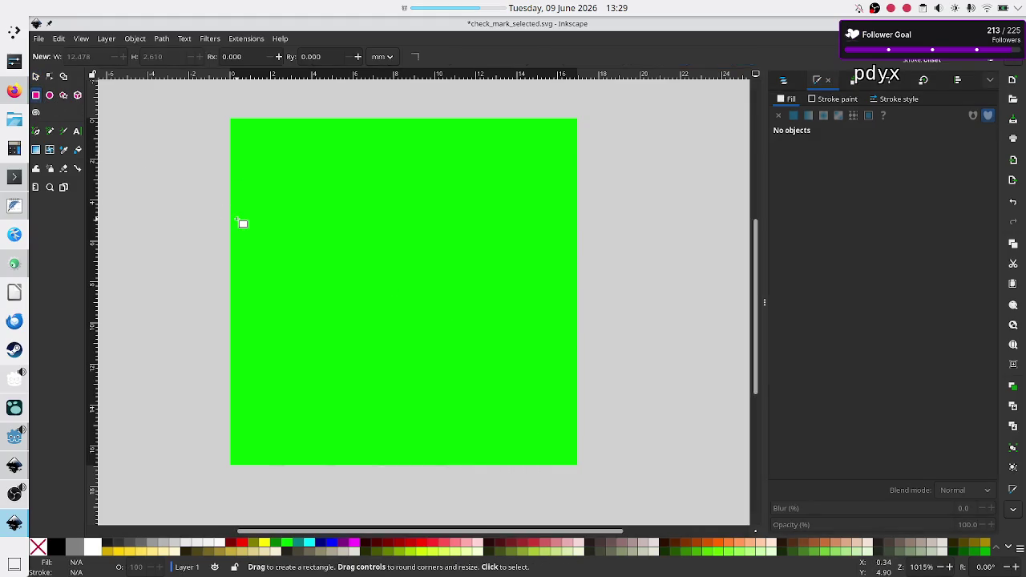
drag(259, 217, 341, 243)
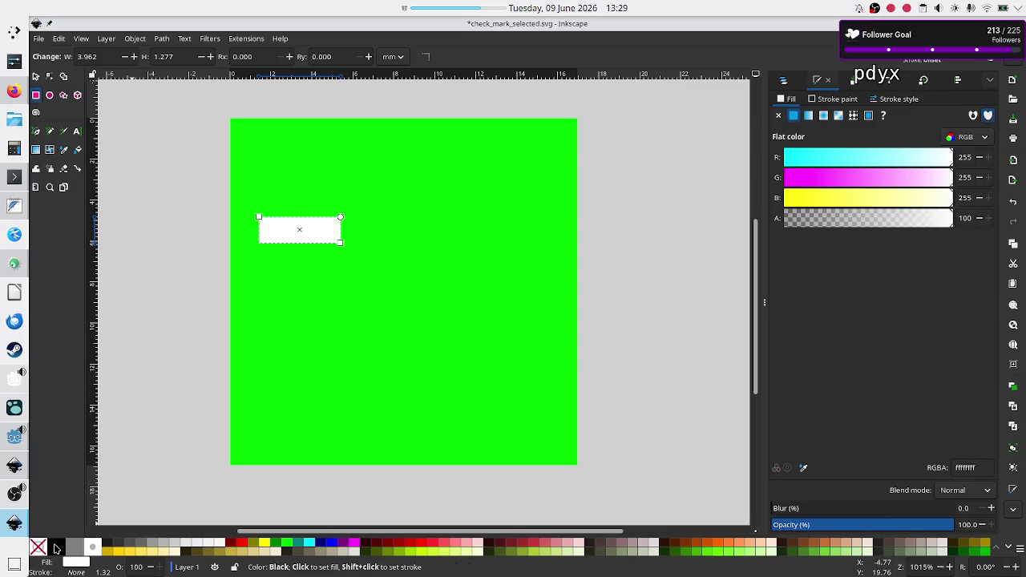
click(55, 548)
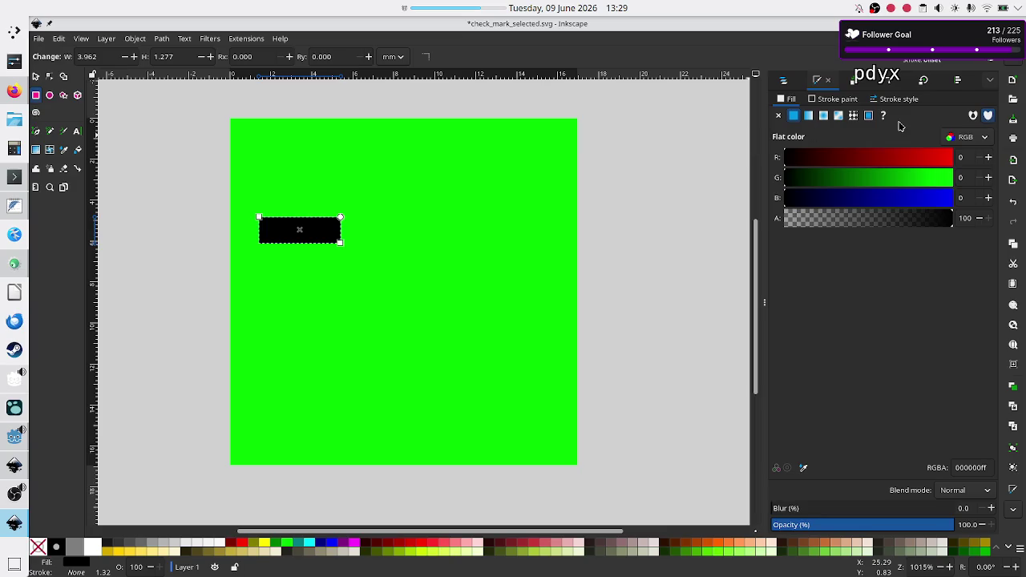
Rotate the bar by 45 degrees in the Transform Rotate settings.
click(924, 80)
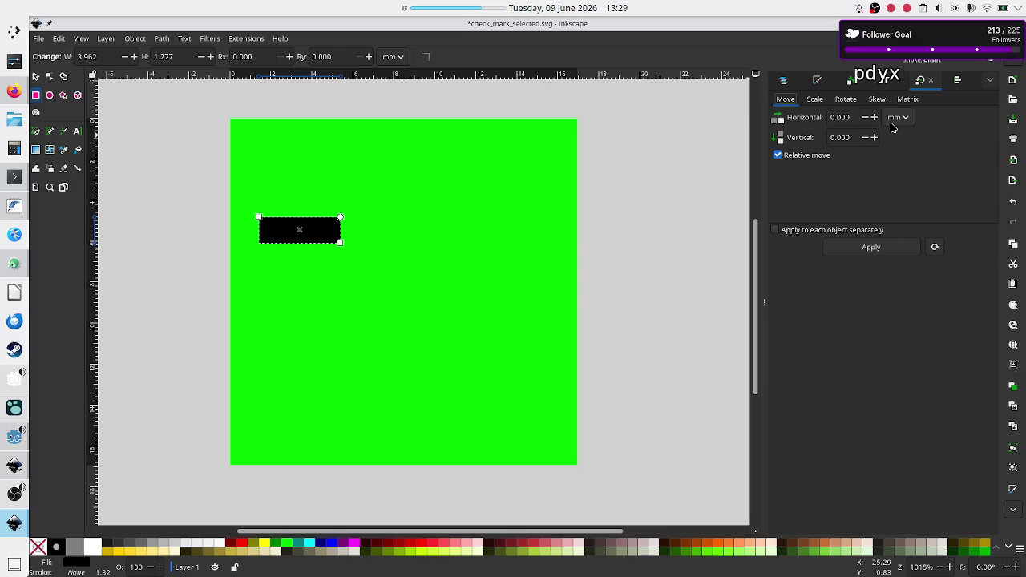
click(848, 100)
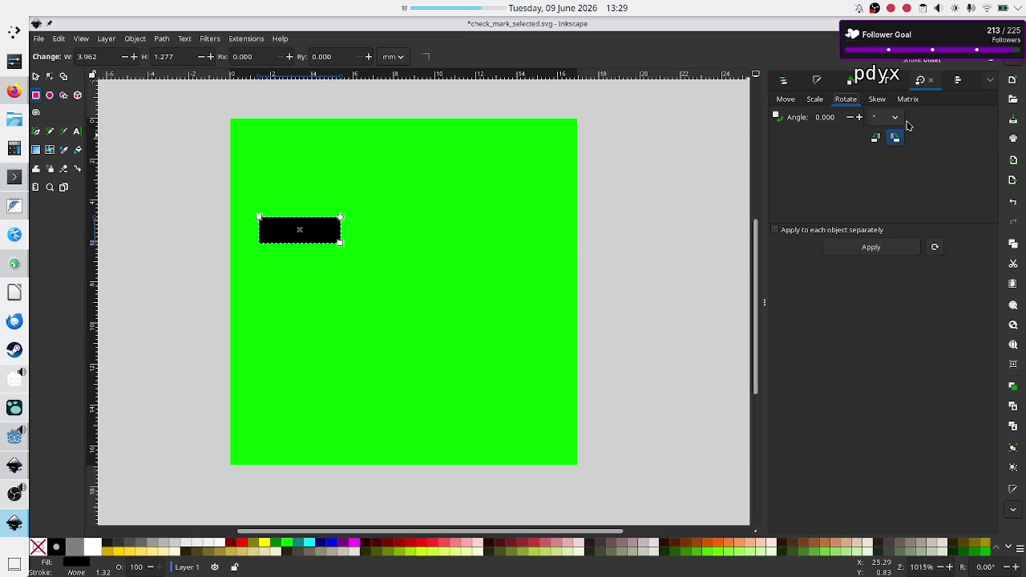
triple_click(835, 118)
text(45)
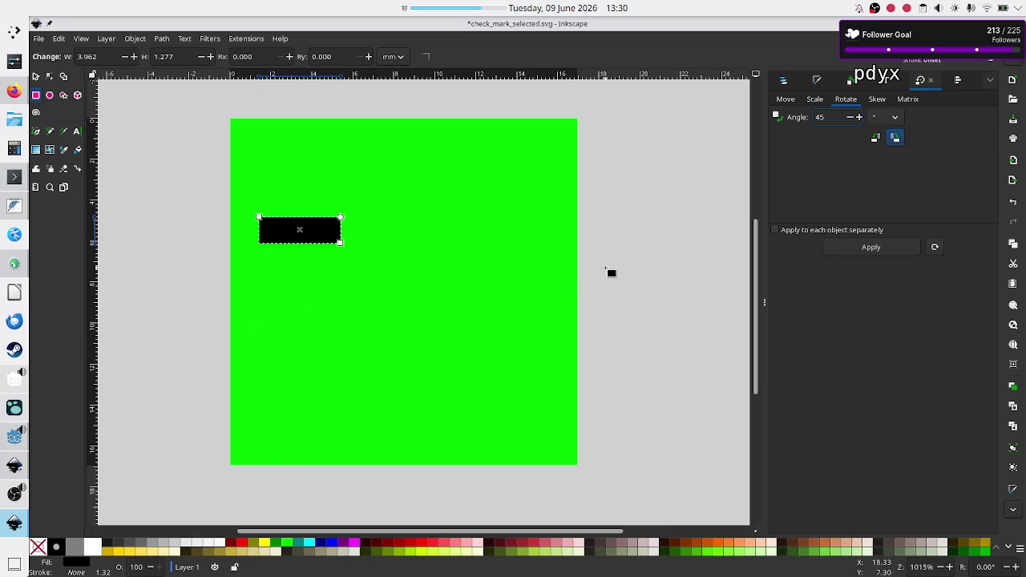
key(Return)
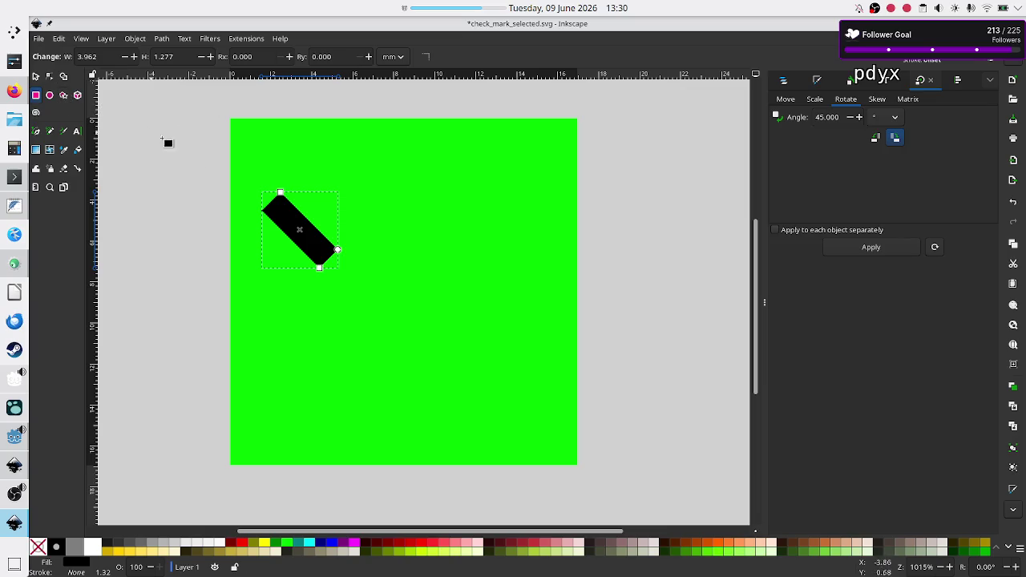
Duplicate the tilted bar, place the copy up-right, and rotate it 90 degrees.
click(35, 76)
drag(303, 238, 324, 299)
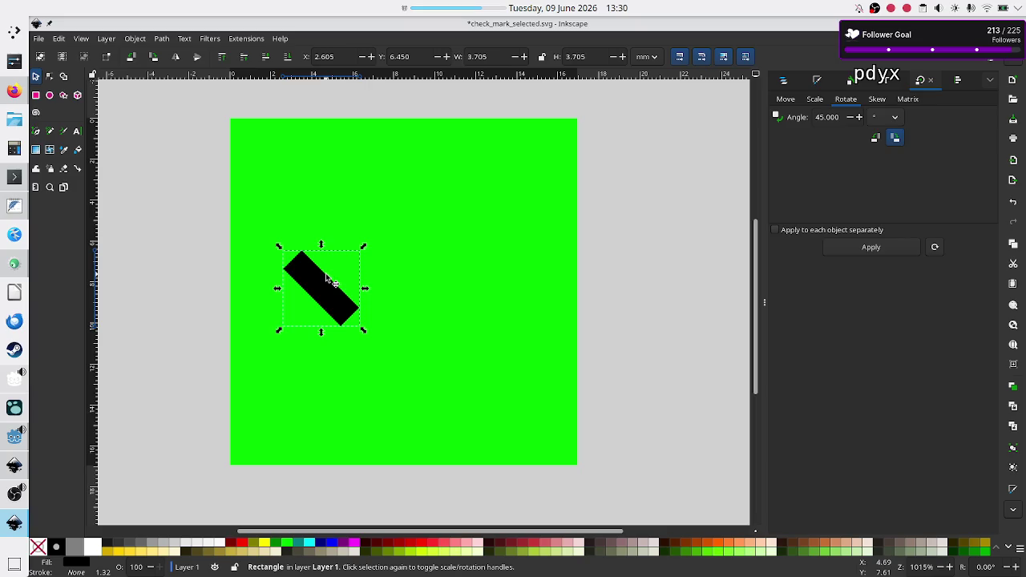
key(ctrl)
click(326, 278)
mouse_move(327, 278)
mouse_down()
mouse_move(333, 265)
mouse_move(390, 266)
mouse_up()
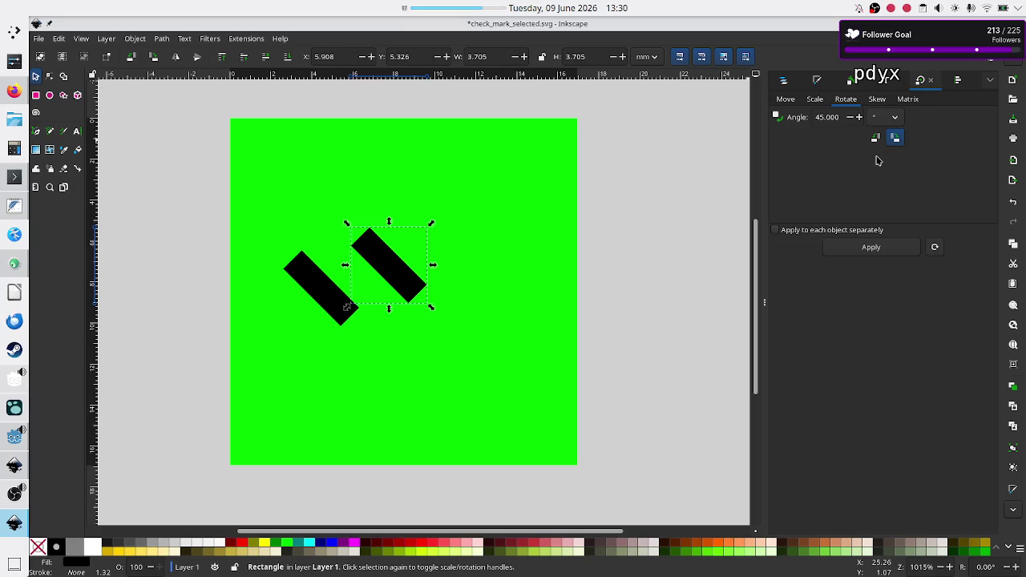
double_click(837, 117)
text(90)
key(Return)
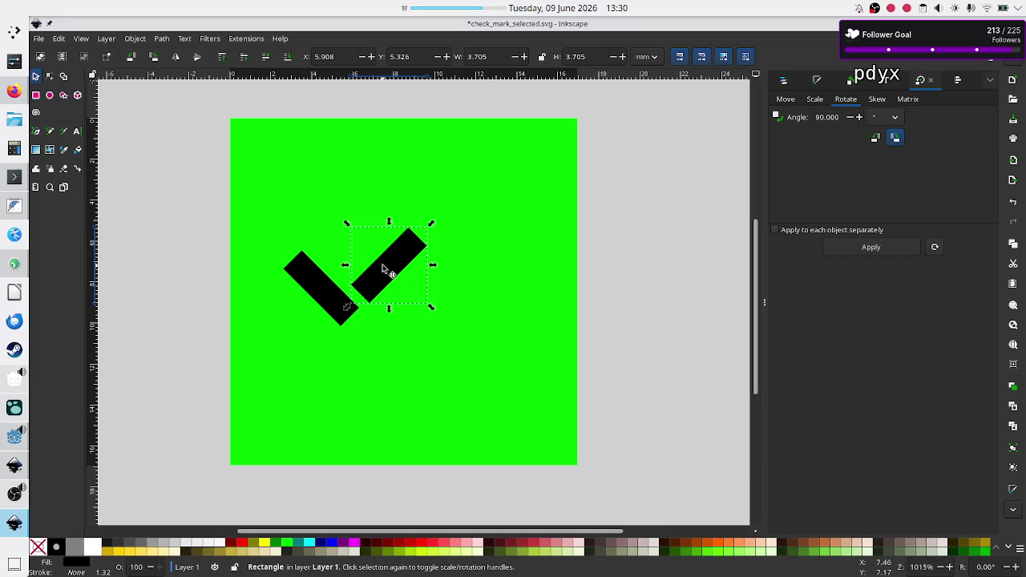
Move and nudge the second bar against the first to form the V, undoing the last nudge.
mouse_move(384, 269)
mouse_down()
mouse_move(367, 293)
mouse_move(361, 285)
mouse_up()
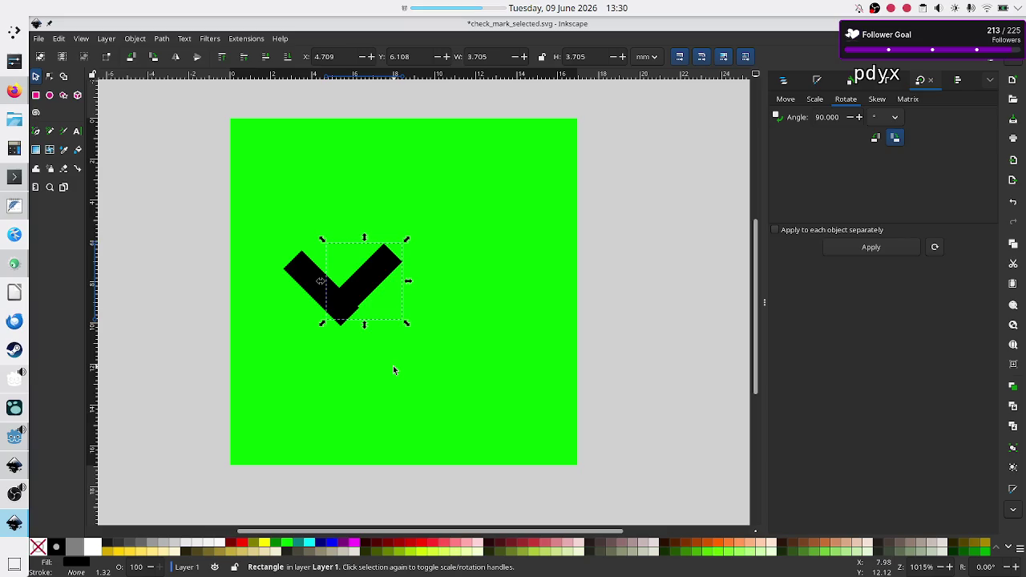
key(Down)
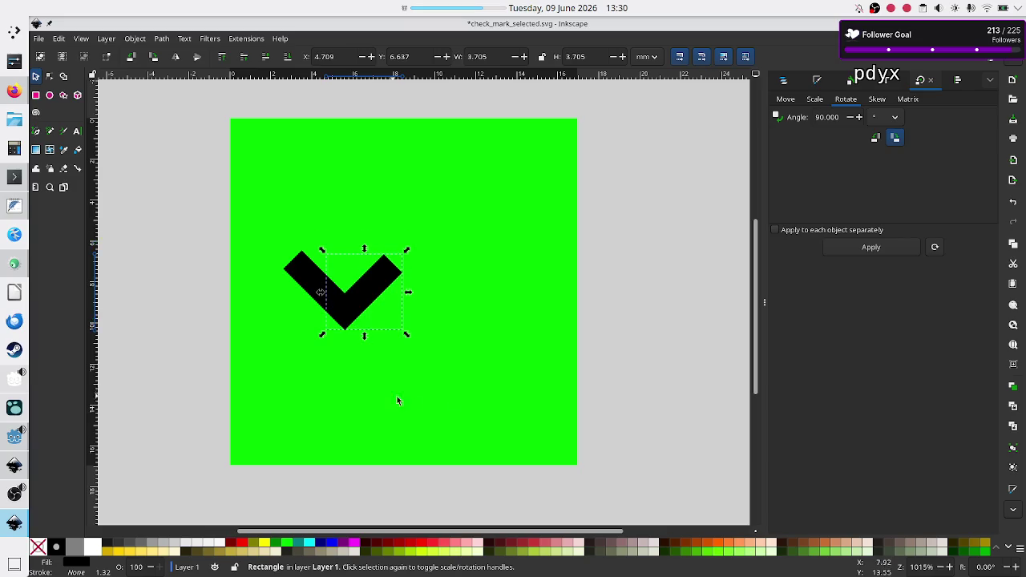
click(602, 321)
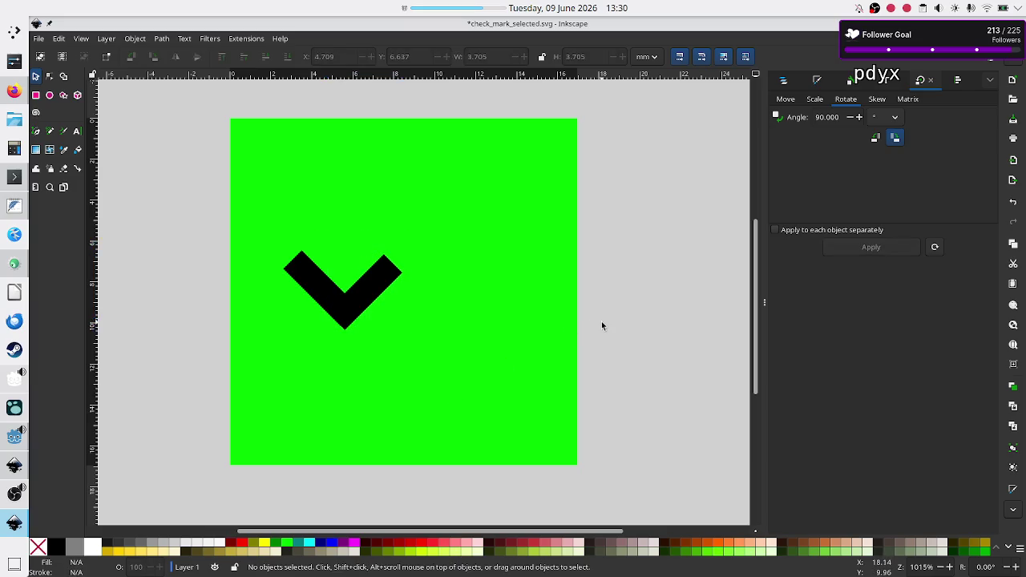
click(374, 299)
key(Right)
key(Down)
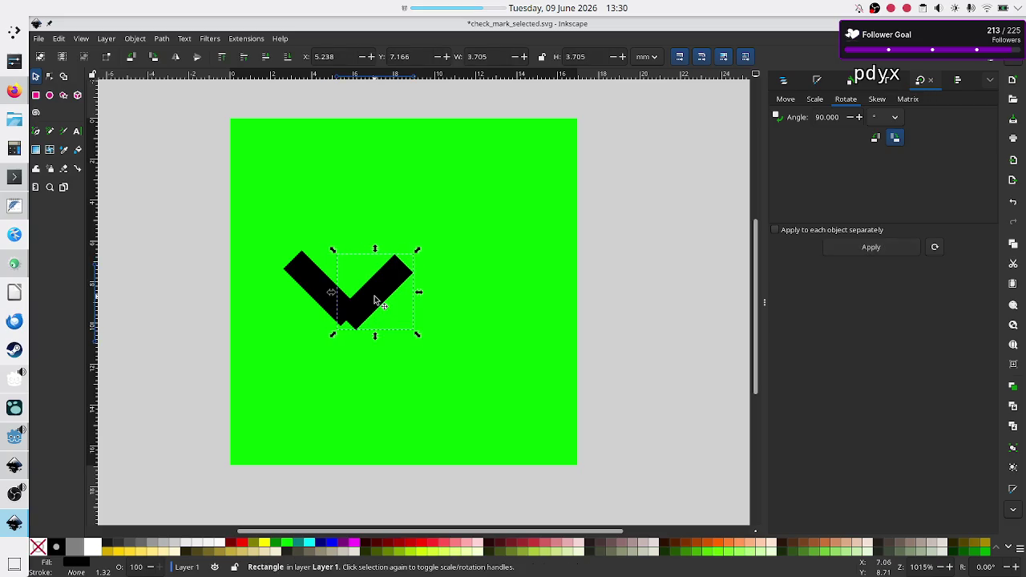
click(687, 354)
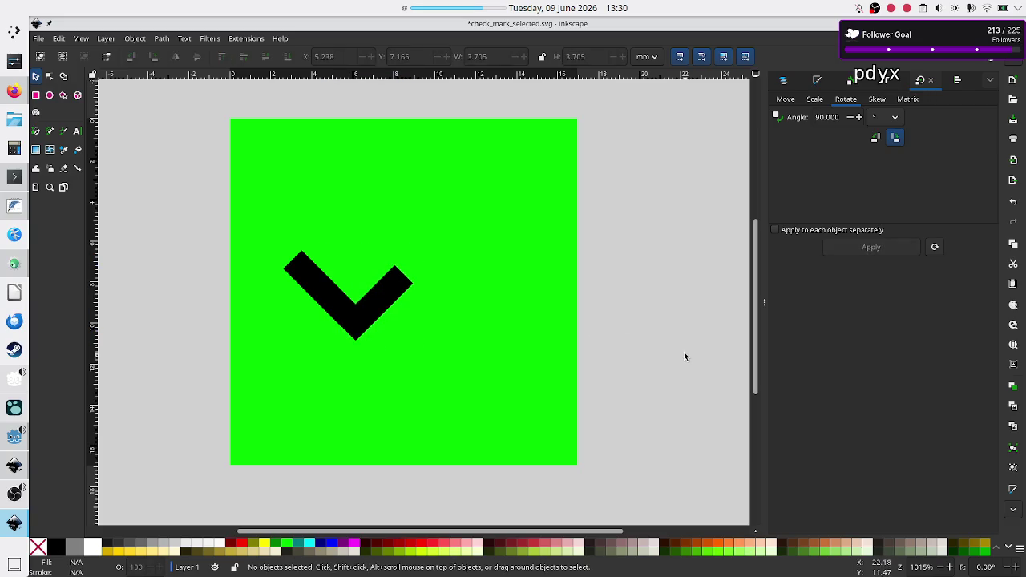
click(375, 295)
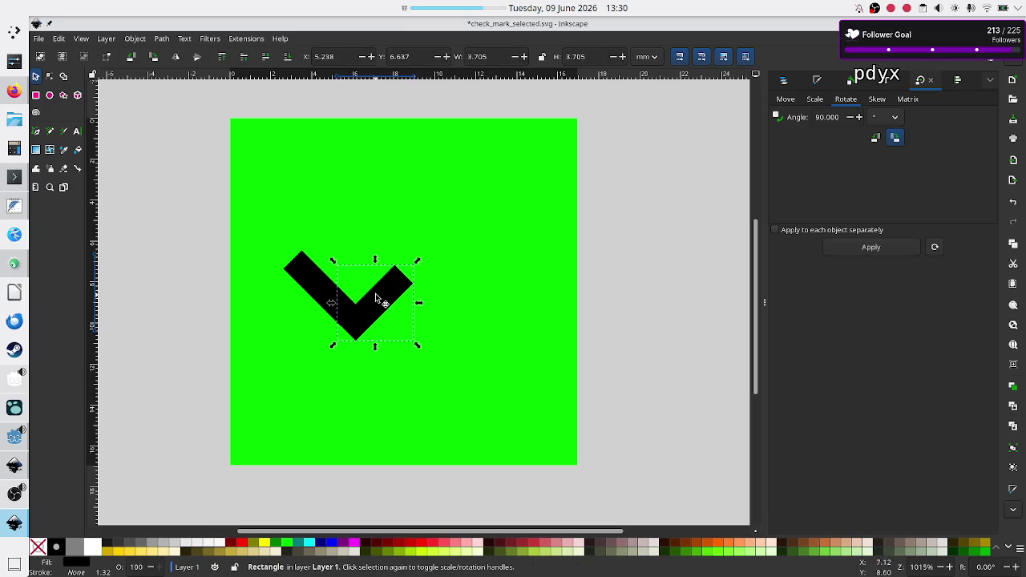
key(ctrl+z)
key(ctrl+z)
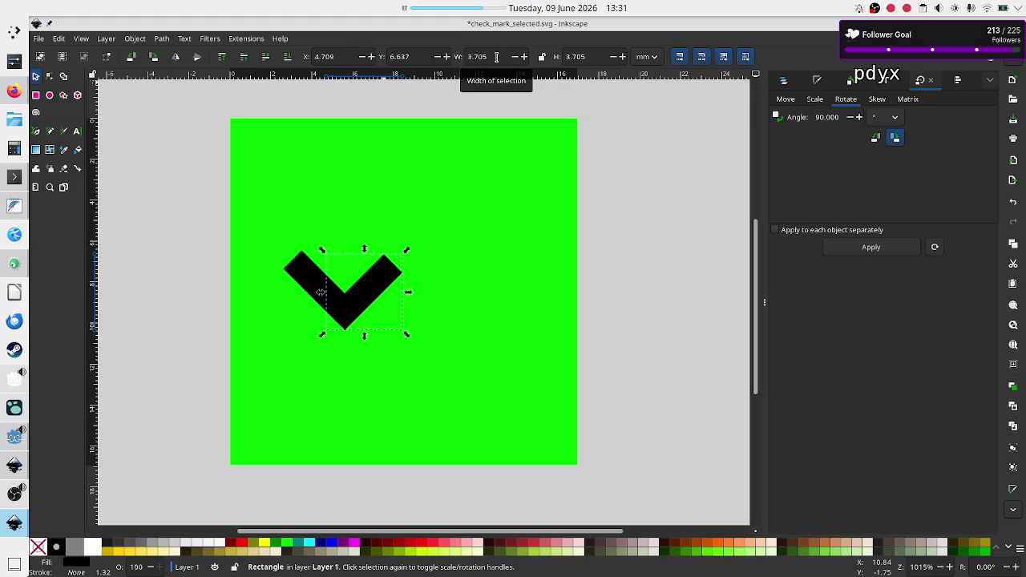
double_click(497, 57)
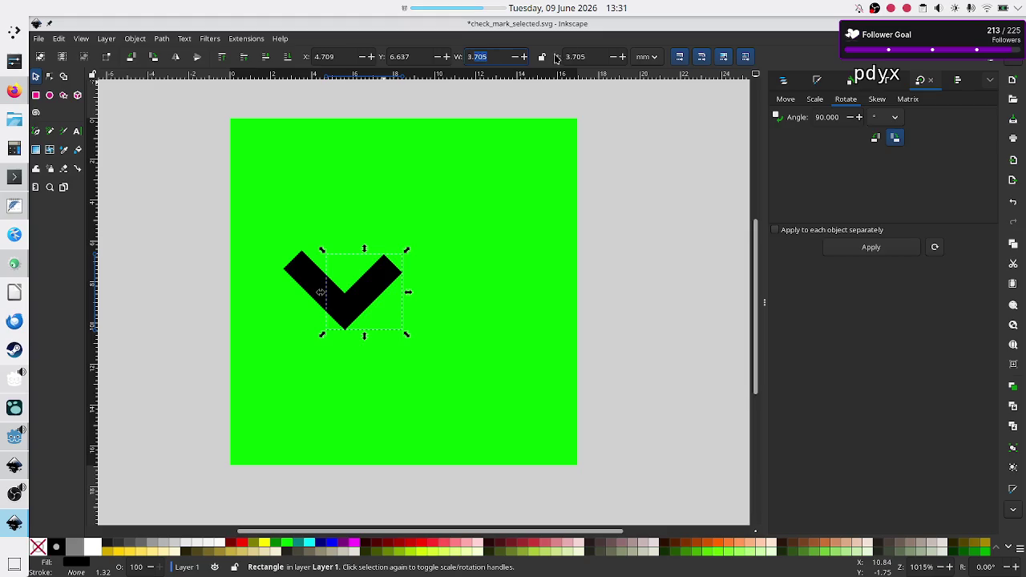
click(647, 57)
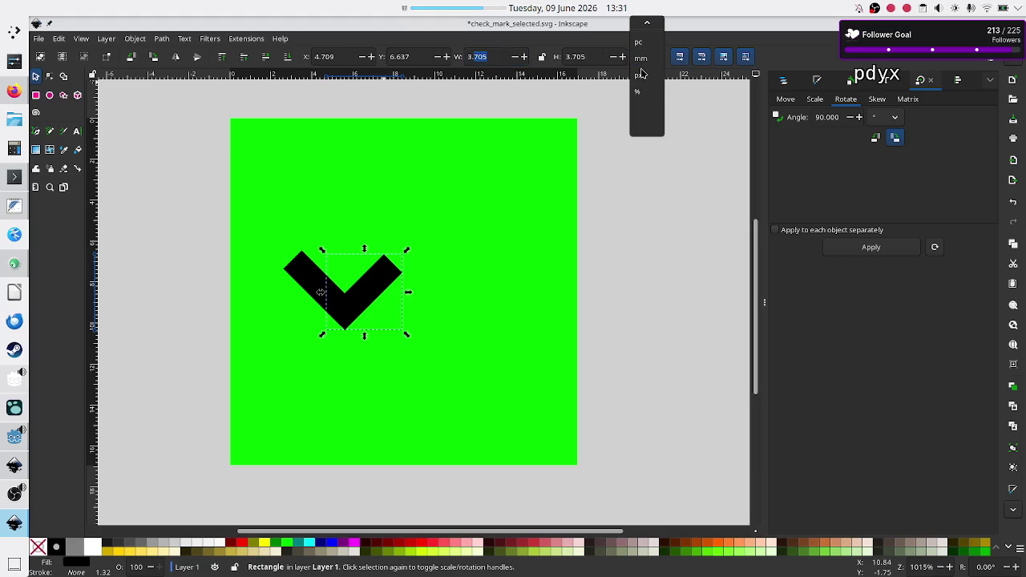
click(648, 78)
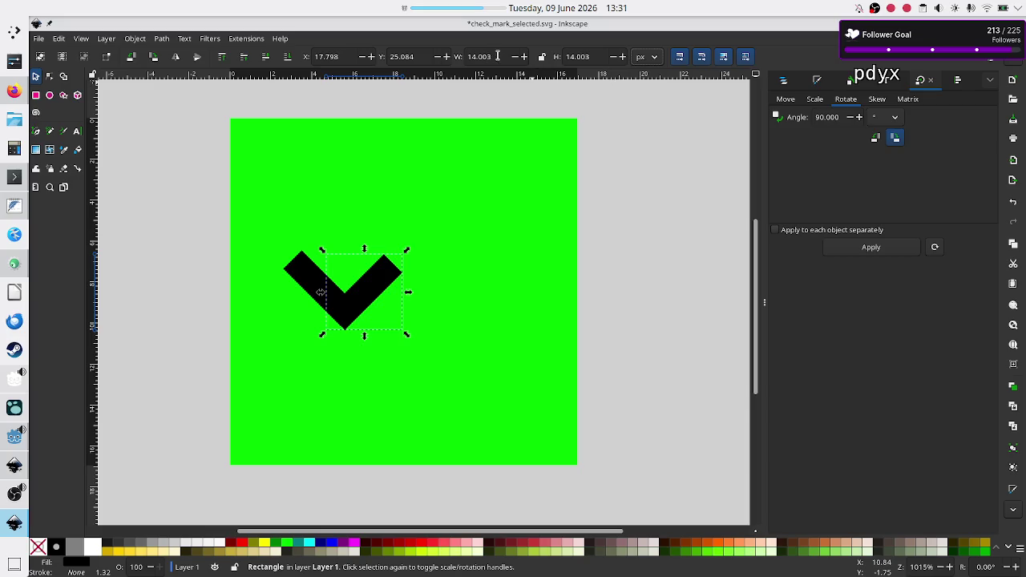
click(647, 57)
click(644, 76)
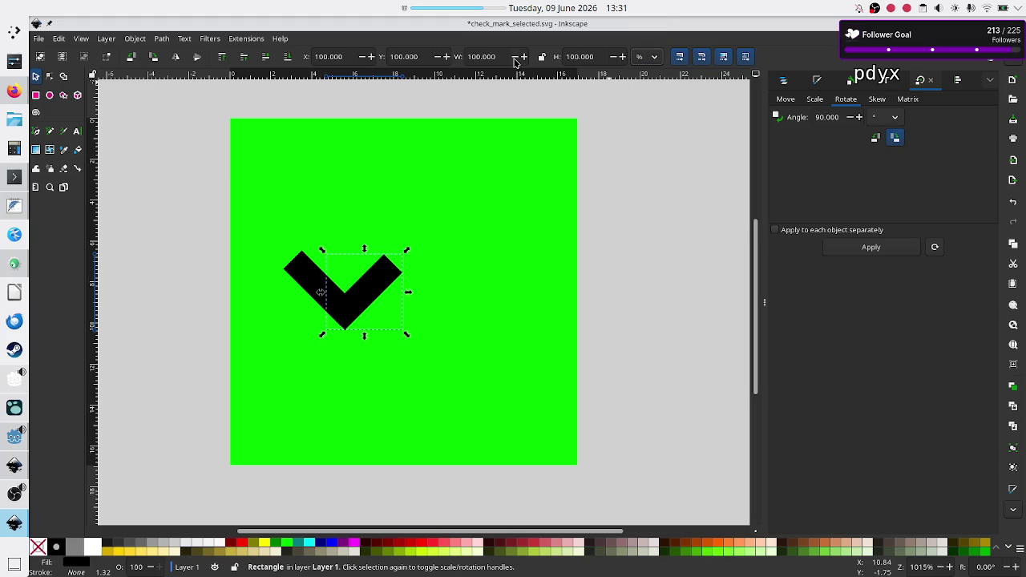
triple_click(502, 57)
text(3)
key(Return)
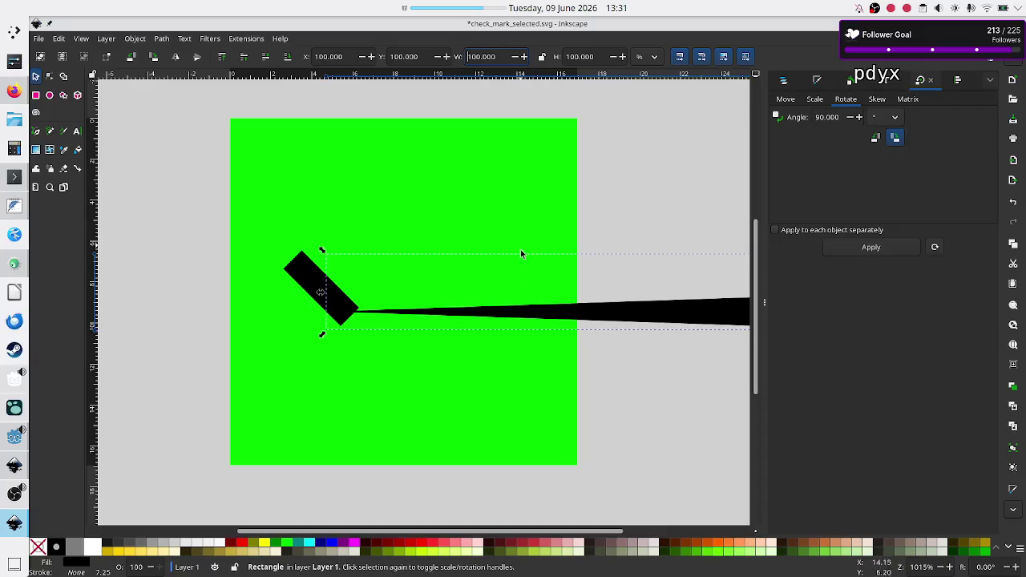
scroll(634, 370, right, 10)
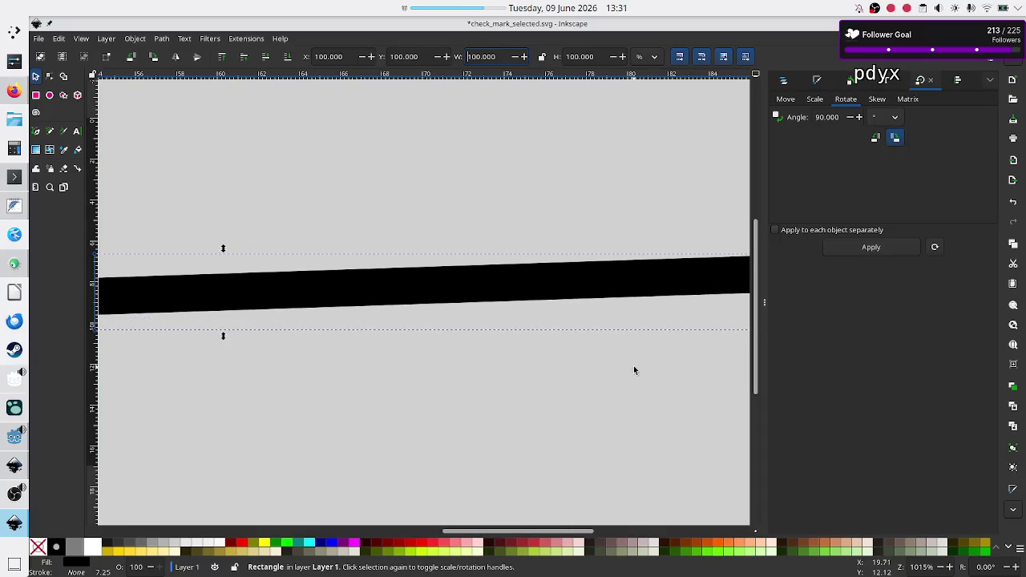
scroll(633, 370, left, 10)
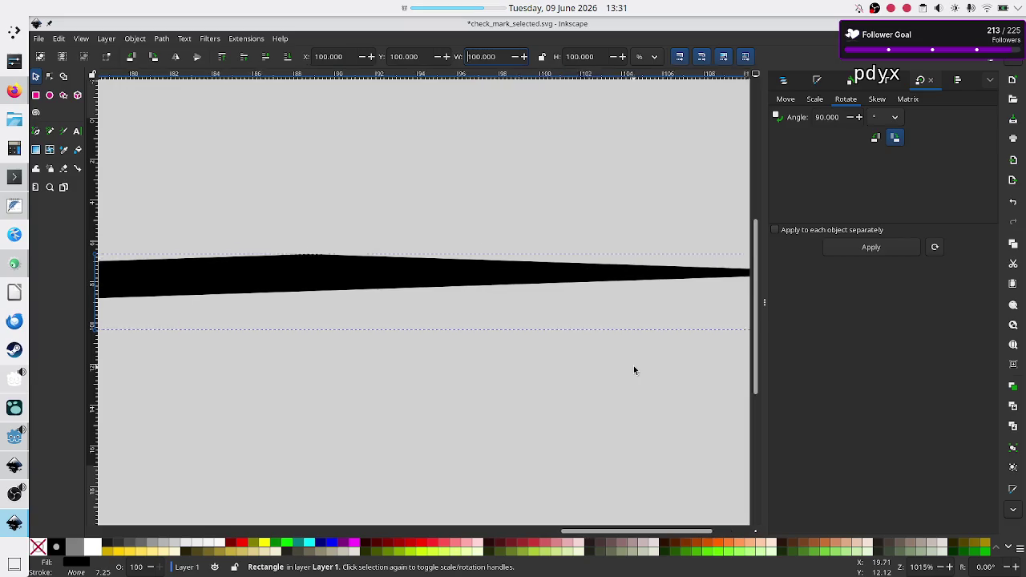
key(minus)
key(minus)
key(minus)
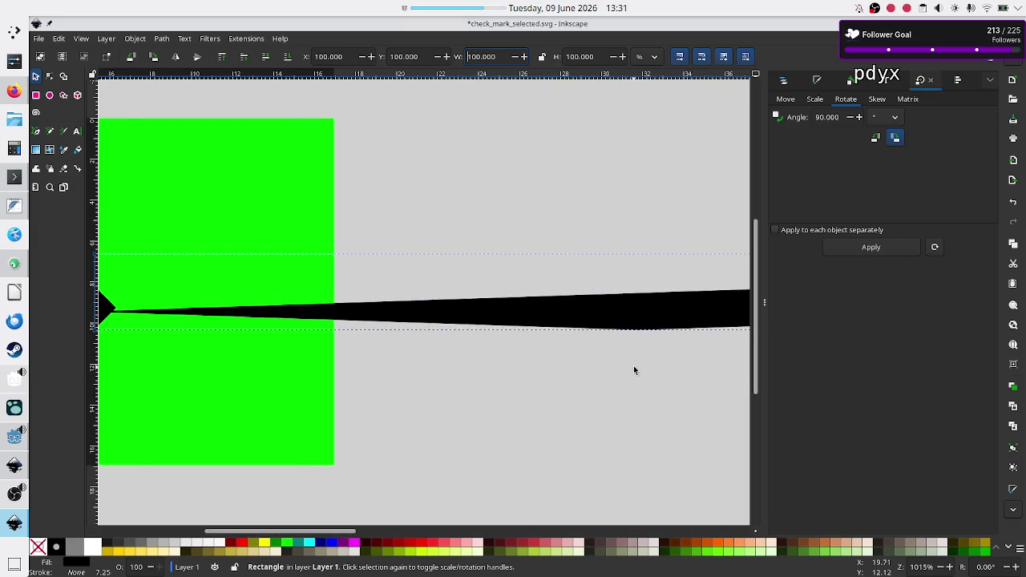
scroll(633, 370, right, 2)
key(plus)
key(plus)
key(plus)
scroll(633, 370, right, 6)
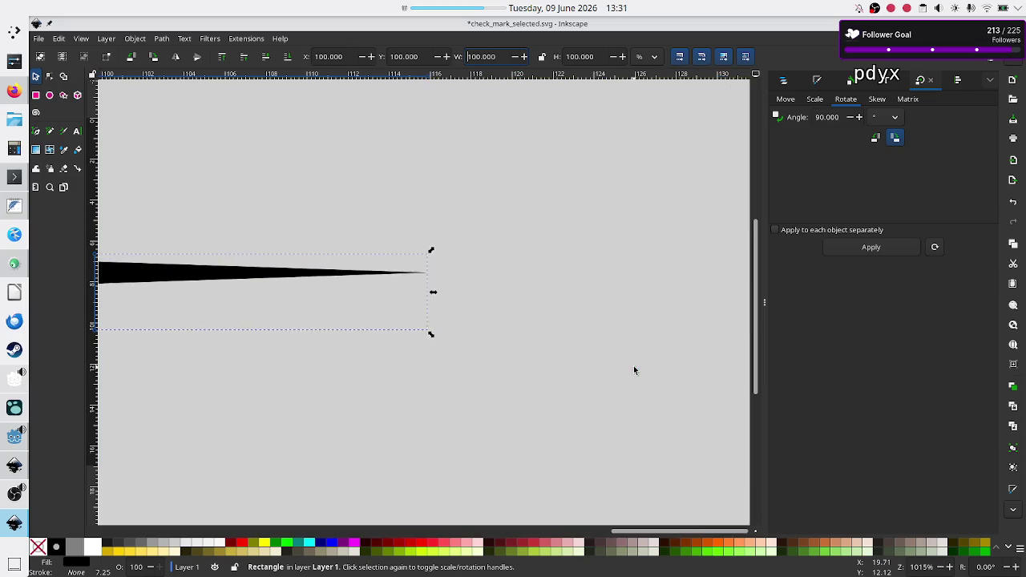
scroll(633, 369, left, 10)
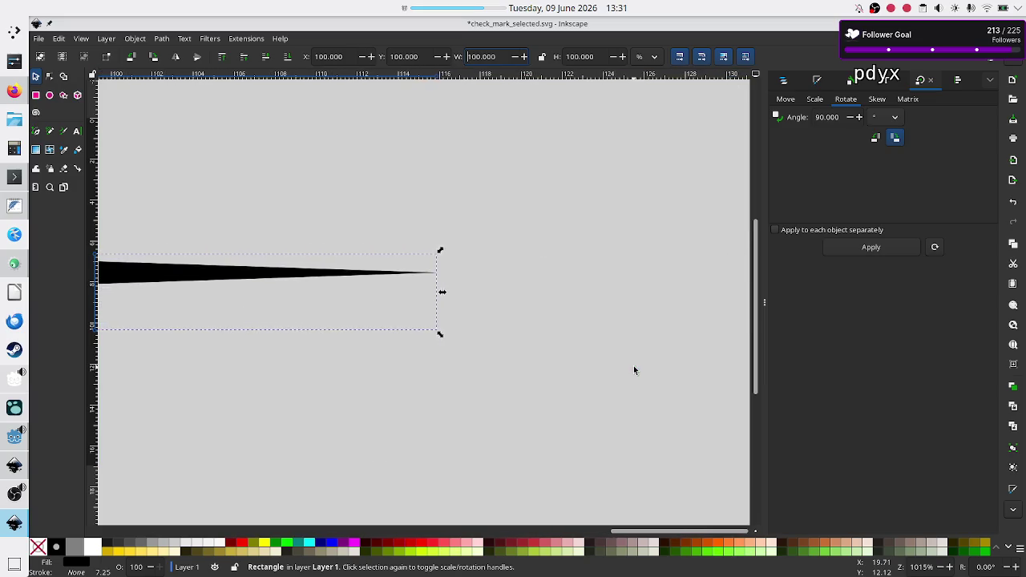
scroll(634, 370, left, 4)
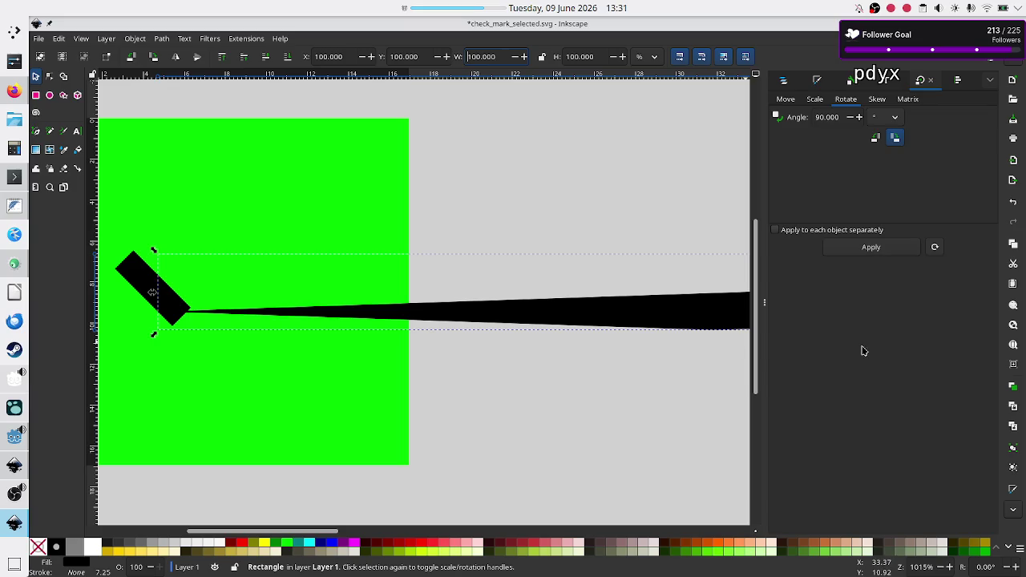
click(545, 464)
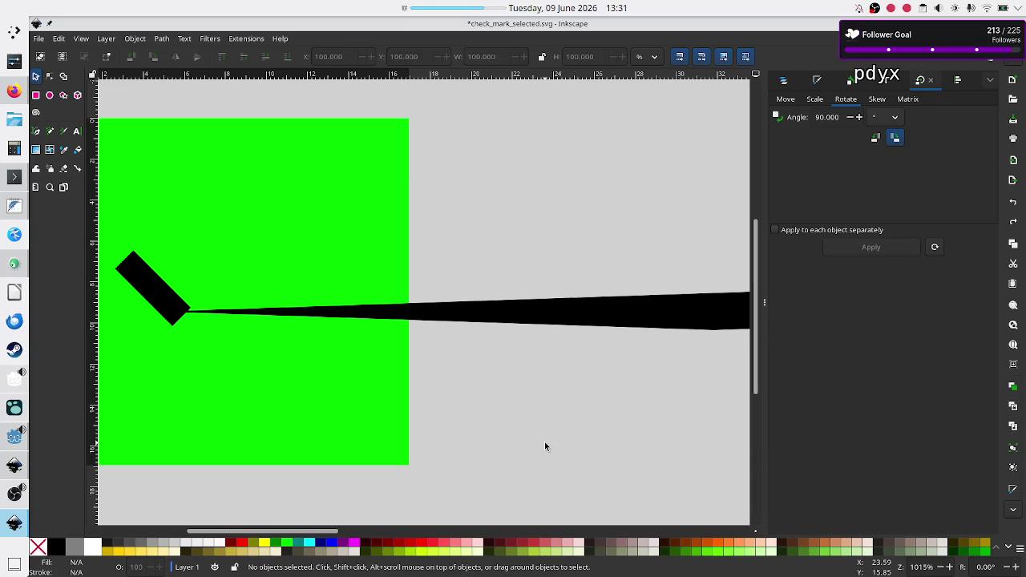
Undo the arm stretch, try enlarging the right arm, then undo that enlargement.
key(ctrl+z)
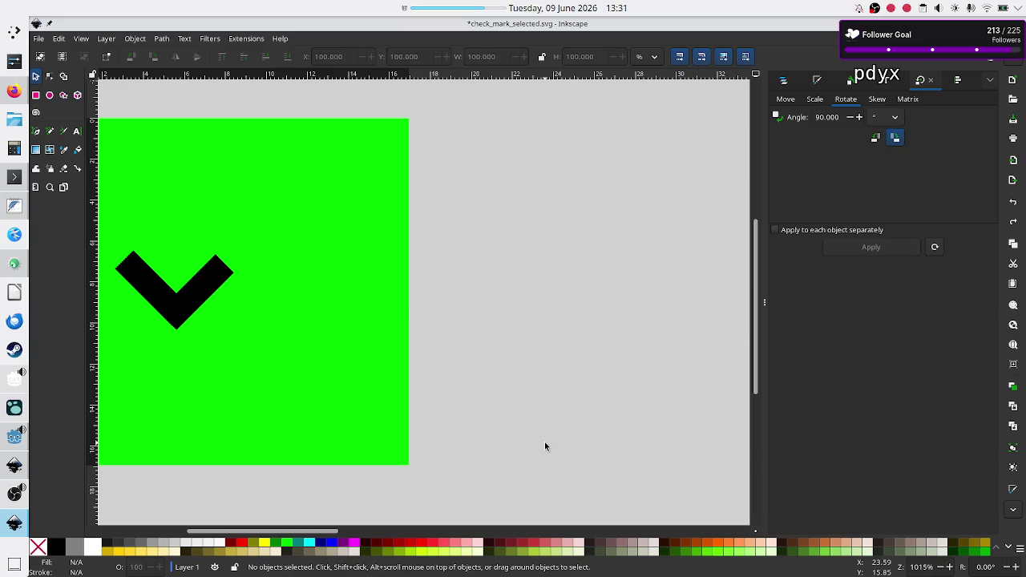
click(207, 299)
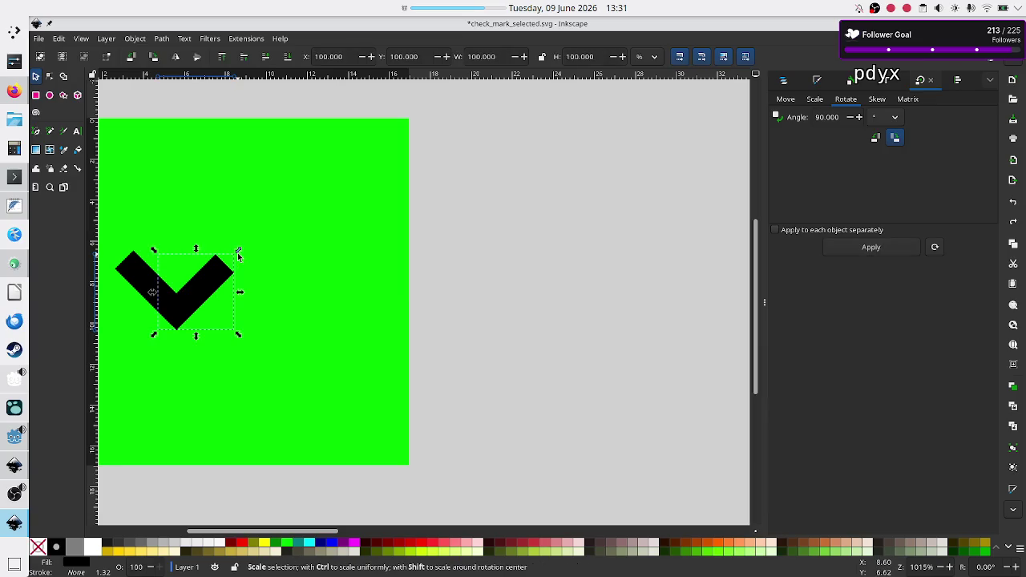
drag(238, 250, 267, 221)
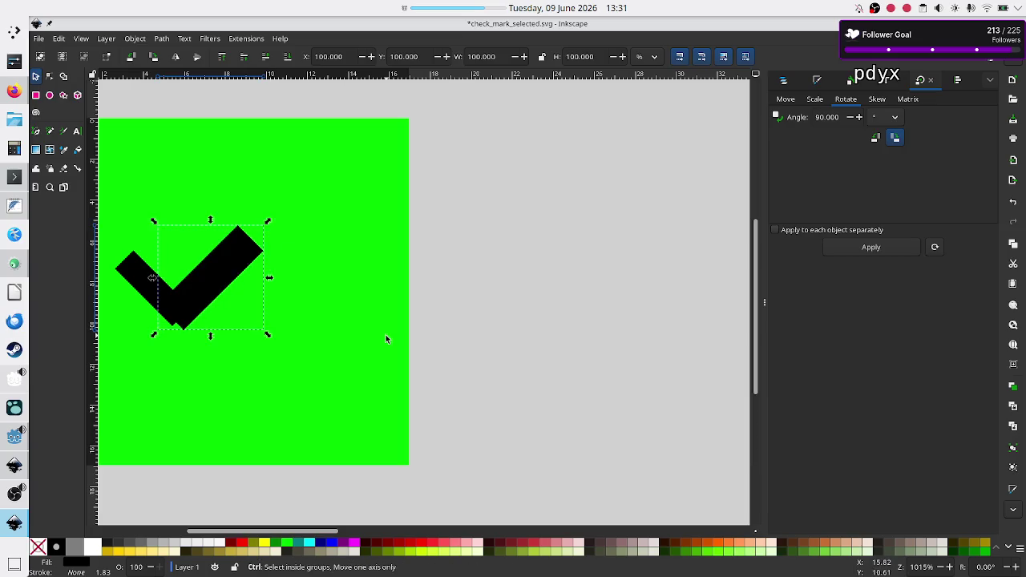
key(ctrl+z)
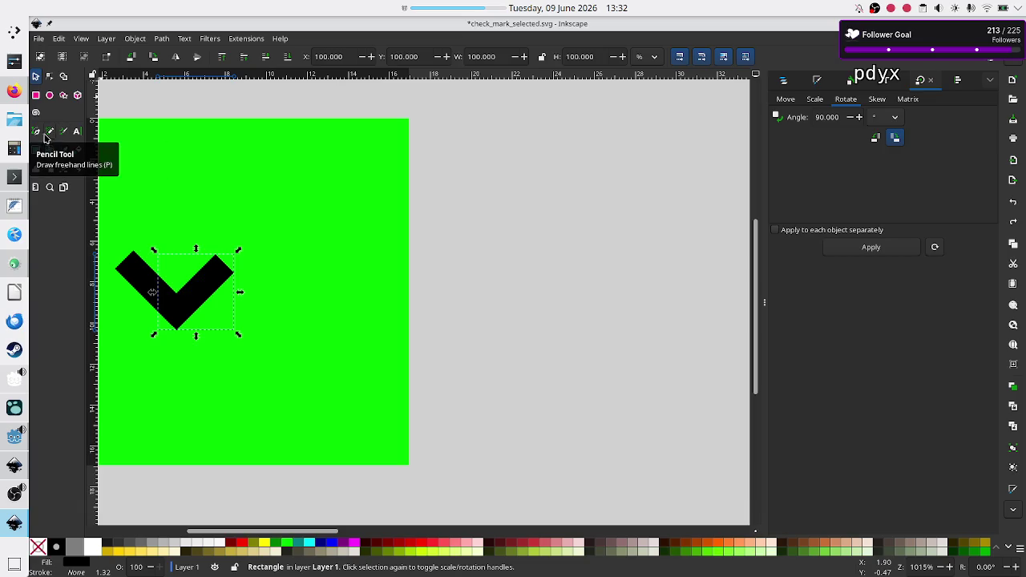
Make trial check-mark paths with the Pen tool, discarding one and finishing a short two-point path.
click(36, 134)
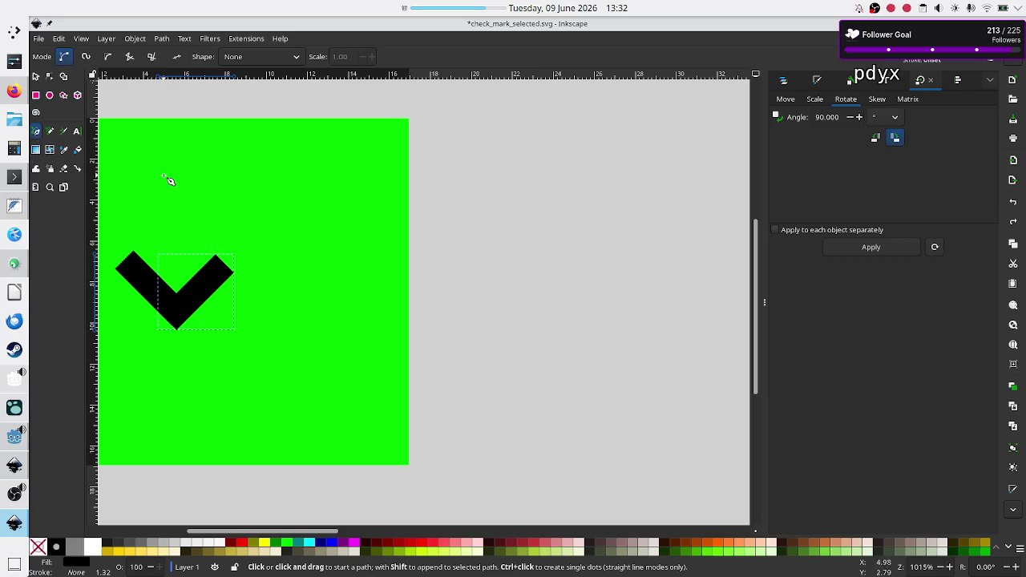
drag(164, 174, 232, 216)
click(231, 216)
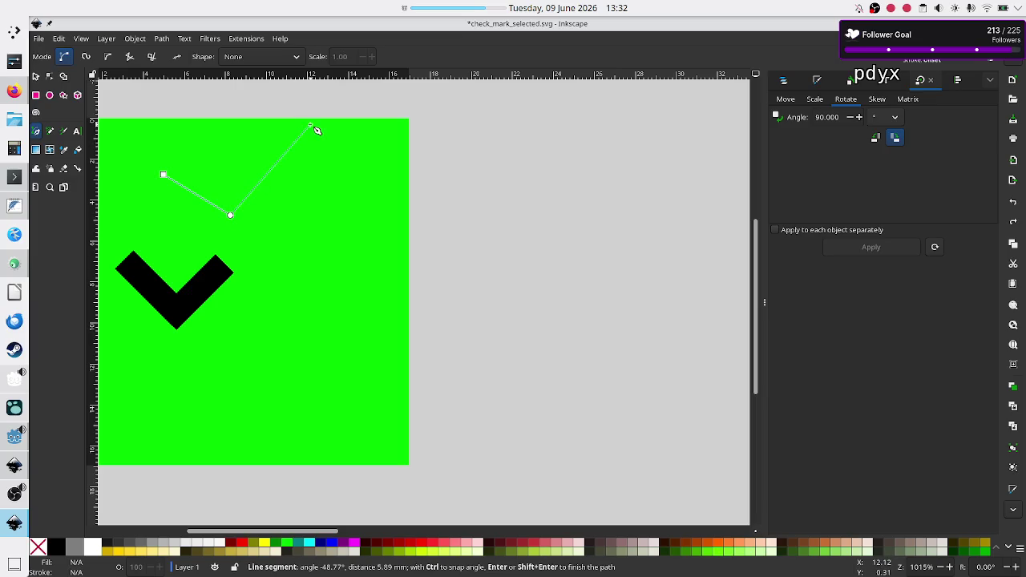
click(309, 126)
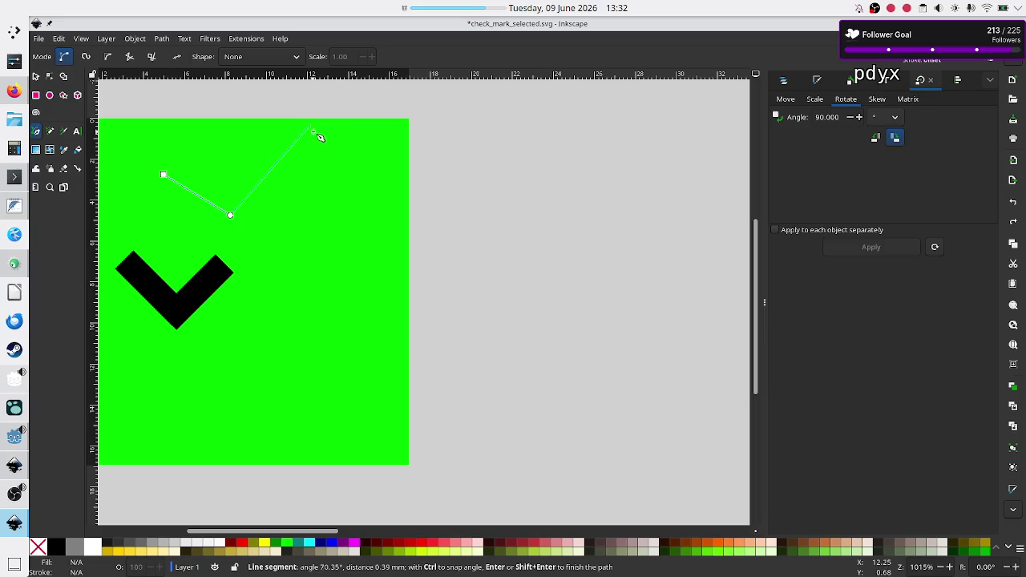
key(Escape)
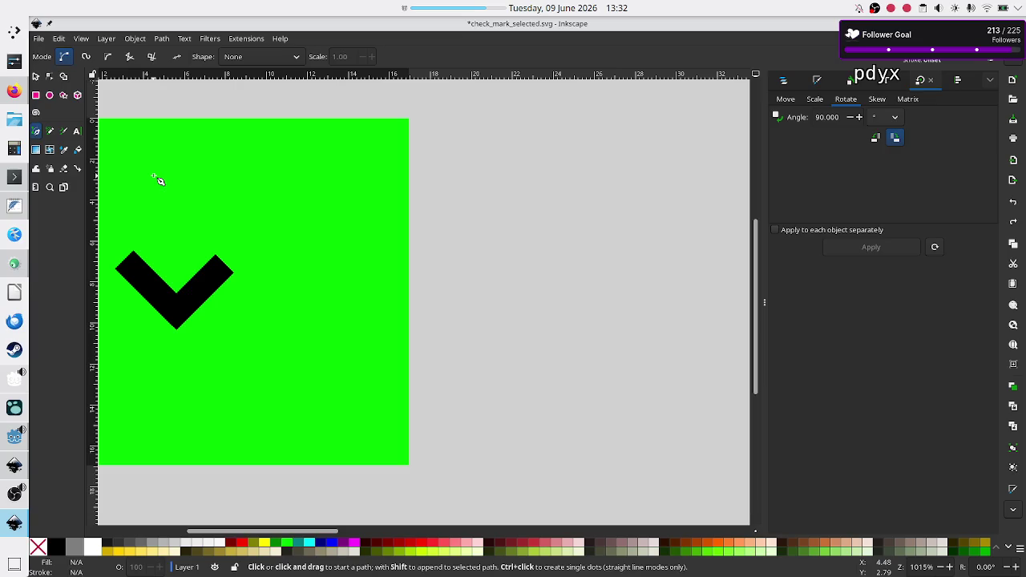
click(157, 210)
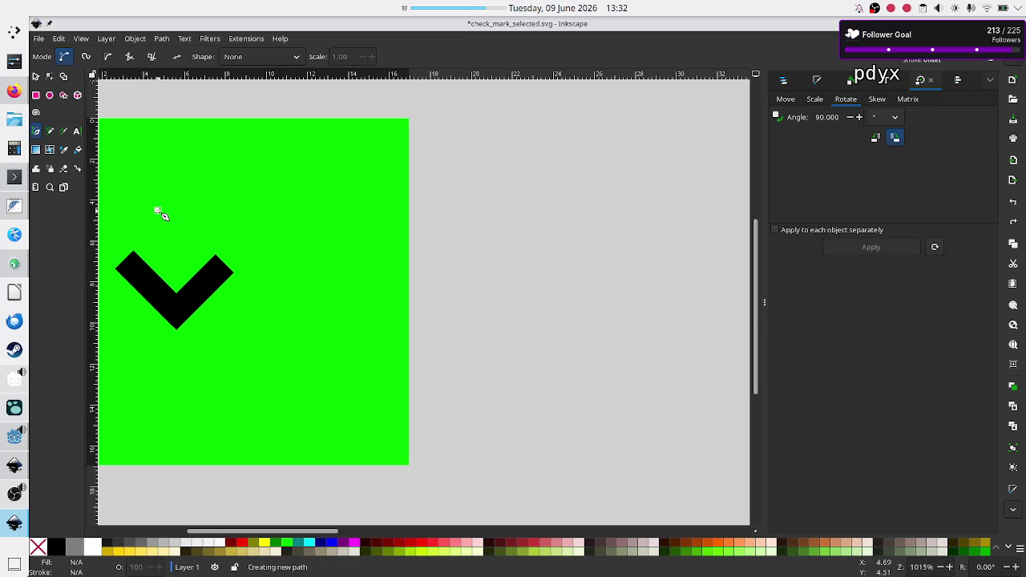
click(251, 234)
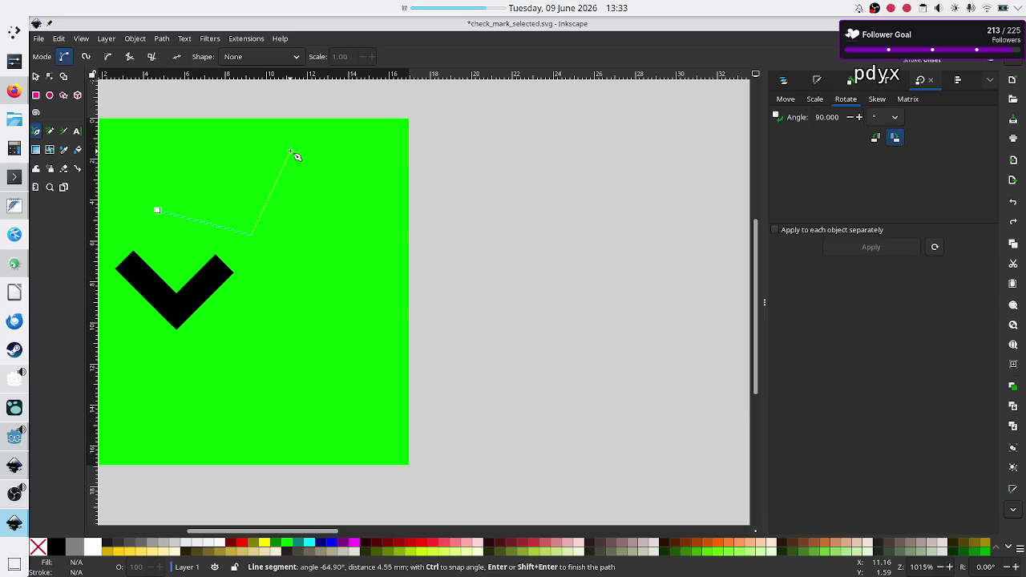
key(Return)
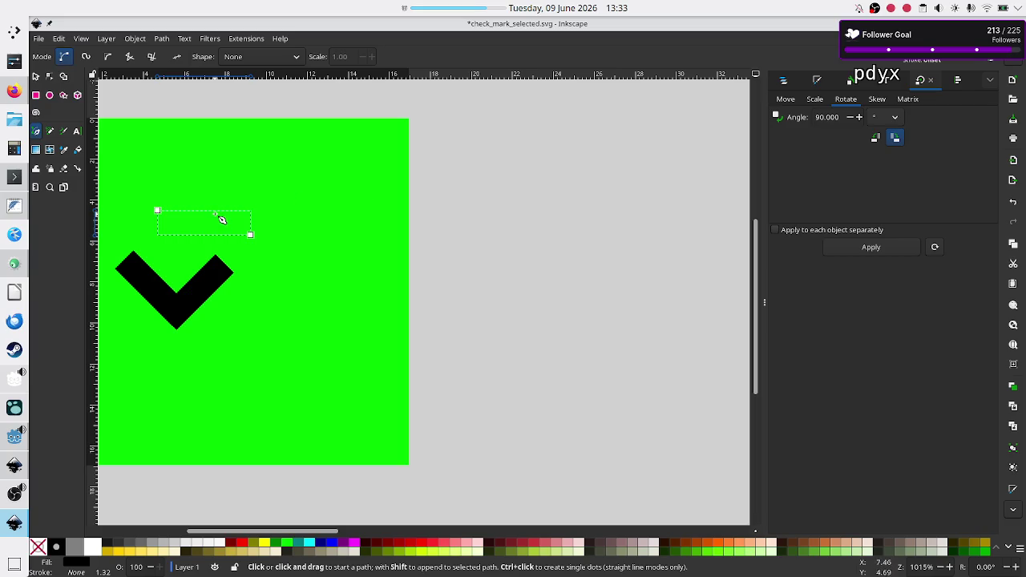
Draw a three-point check-mark path near the page top, ending at an upper-right tip.
click(166, 155)
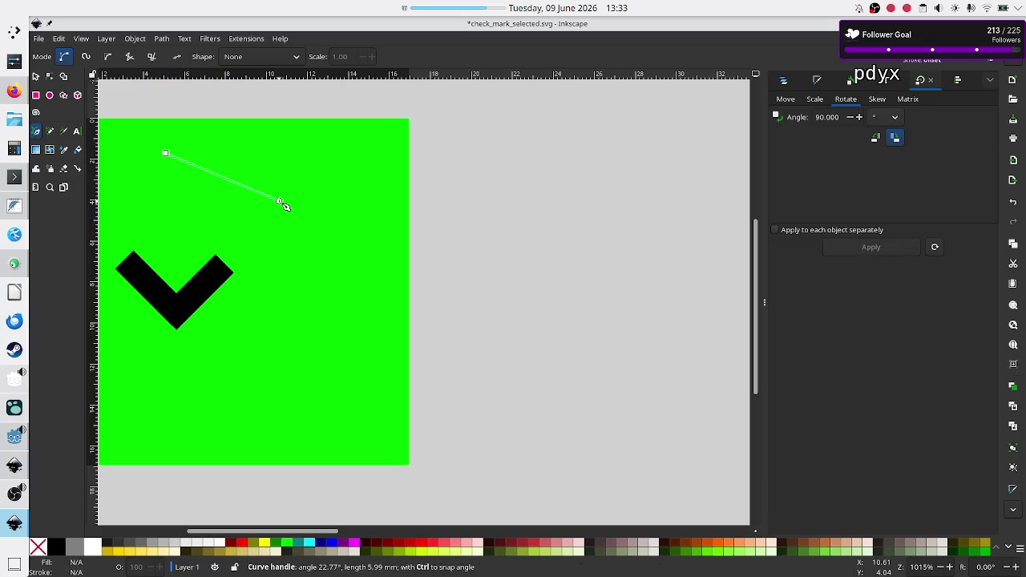
click(278, 201)
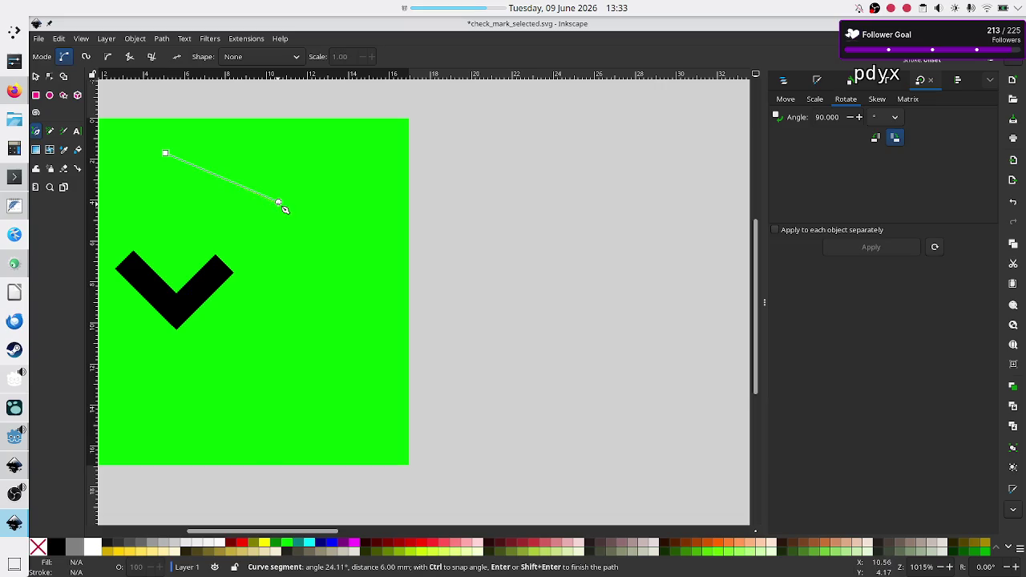
click(280, 203)
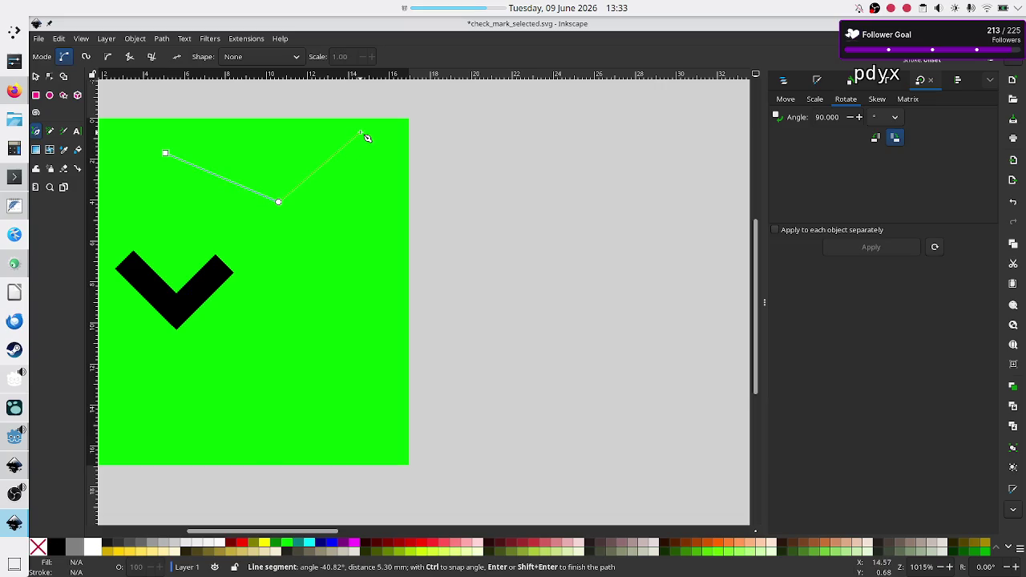
click(361, 133)
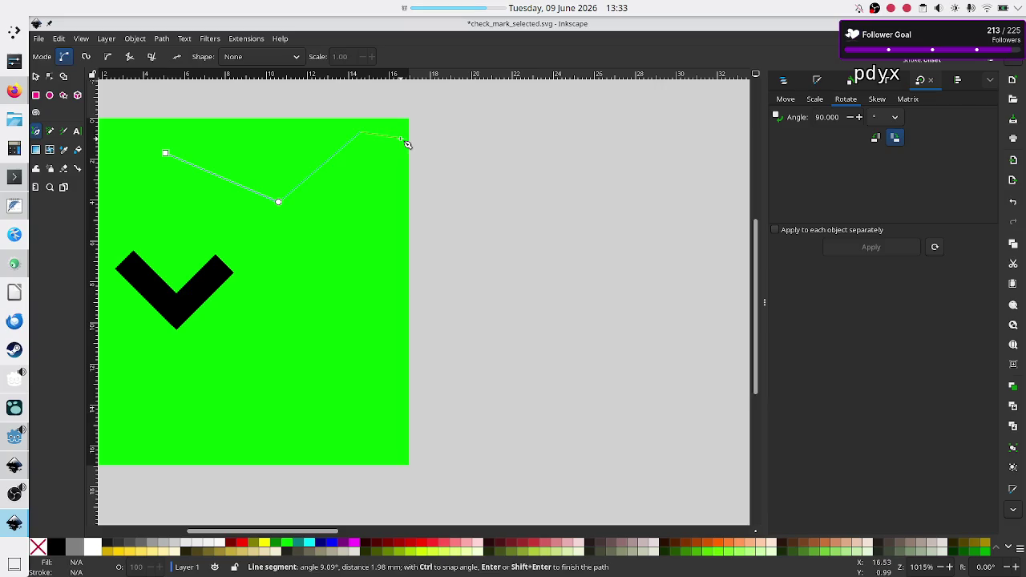
key(Return)
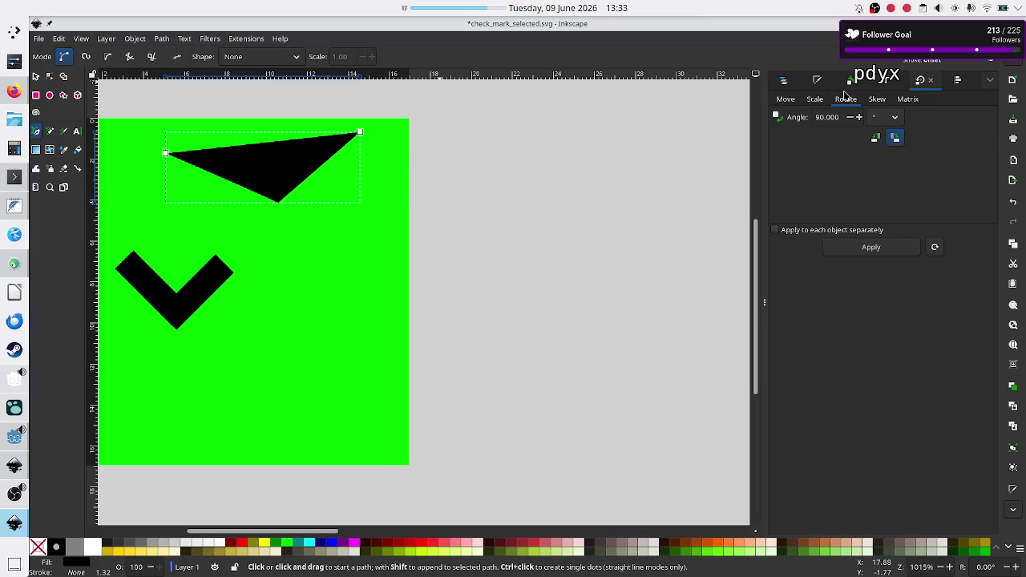
Set the new path's fill to none and its stroke to flat grey 4d4d4dff.
click(891, 85)
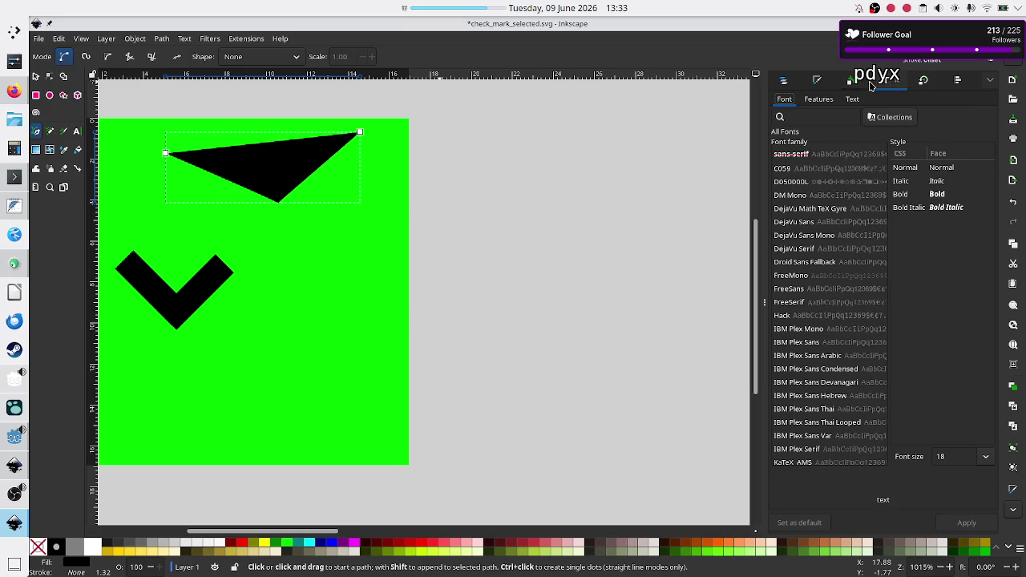
click(866, 86)
click(817, 81)
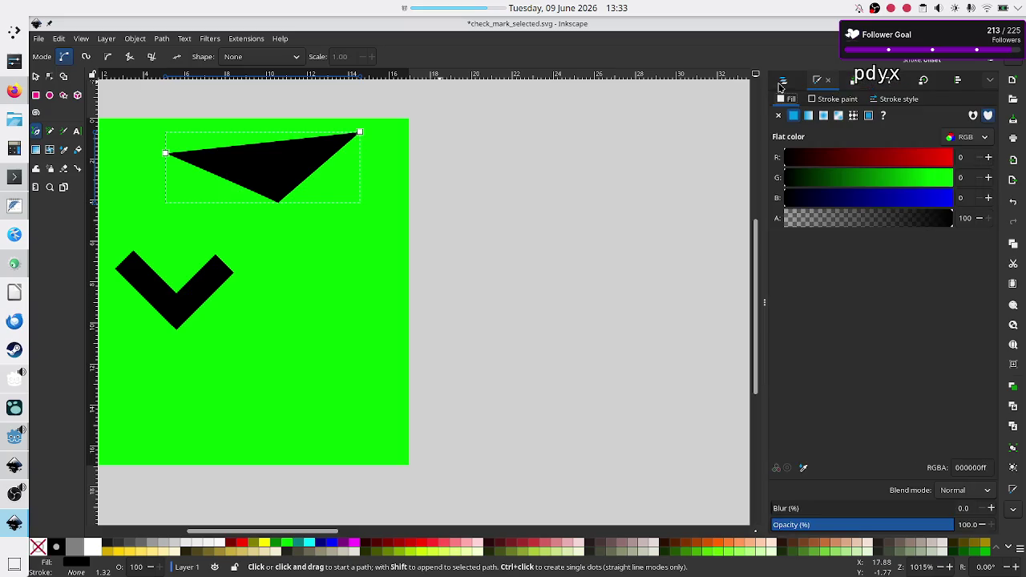
click(779, 117)
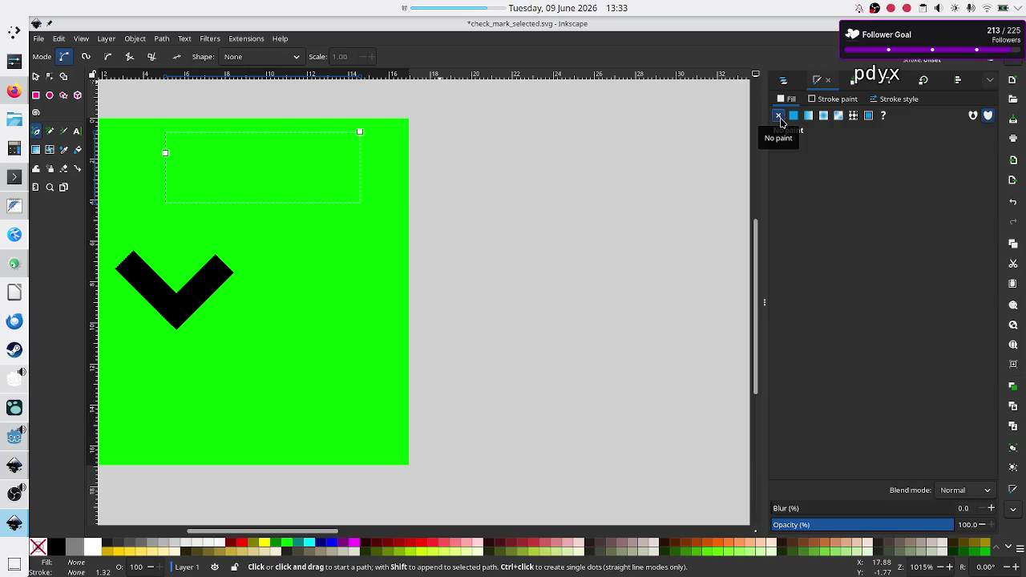
click(828, 100)
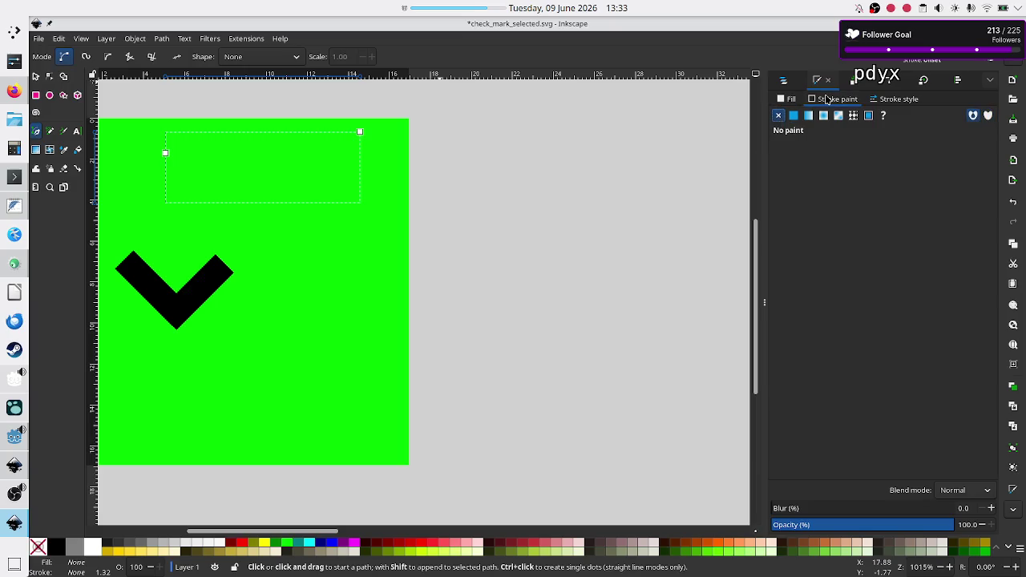
click(792, 117)
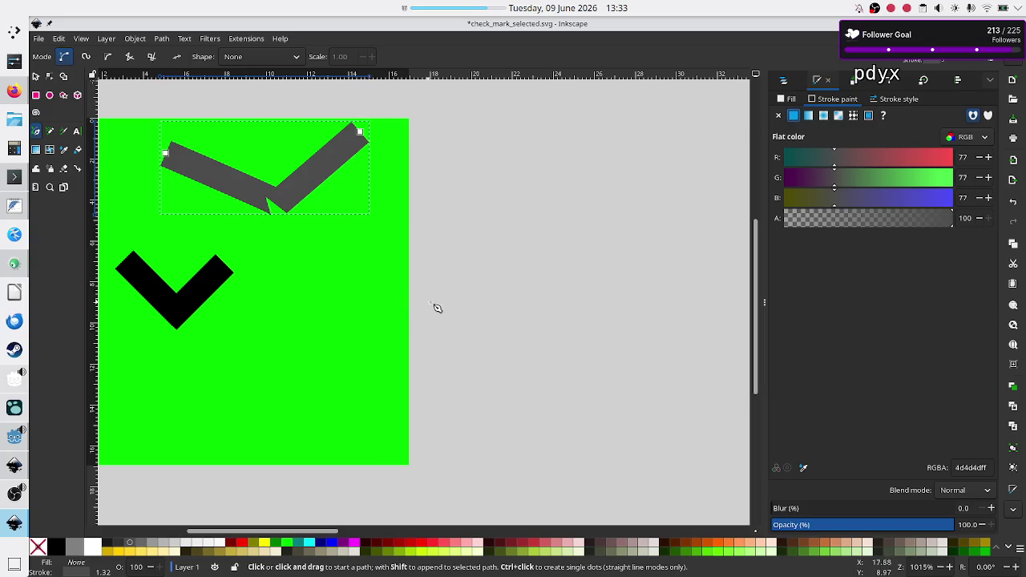
scroll(443, 308, left, 5)
scroll(443, 306, left, 6)
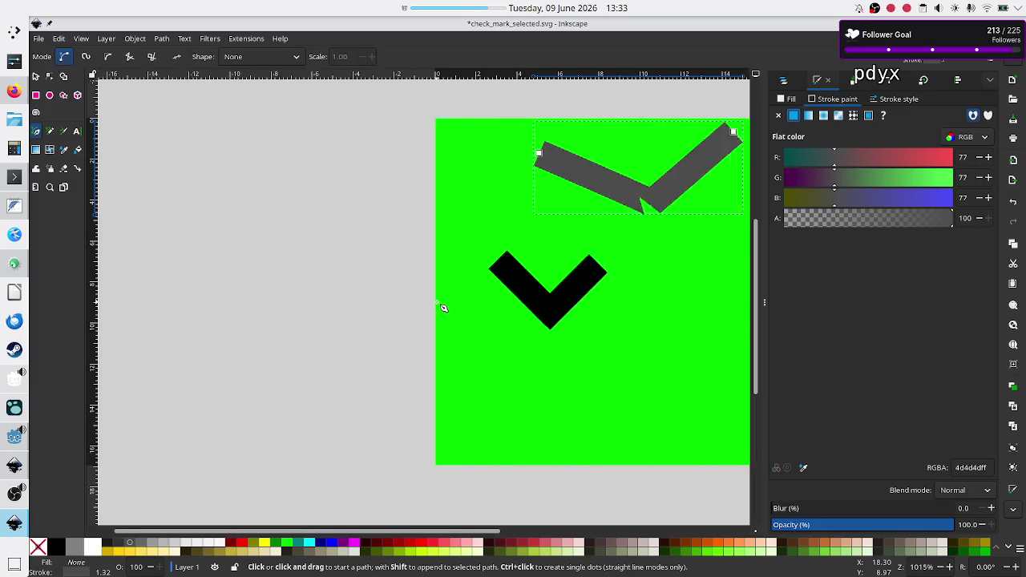
scroll(442, 304, right, 7)
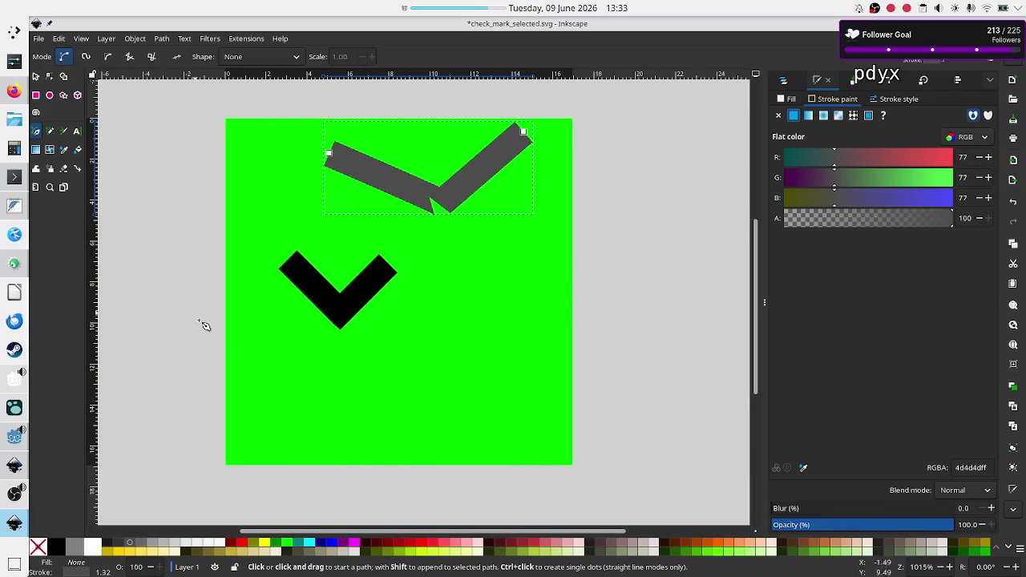
Draw a new three-point grey check mark in the lower-left of the page.
click(260, 360)
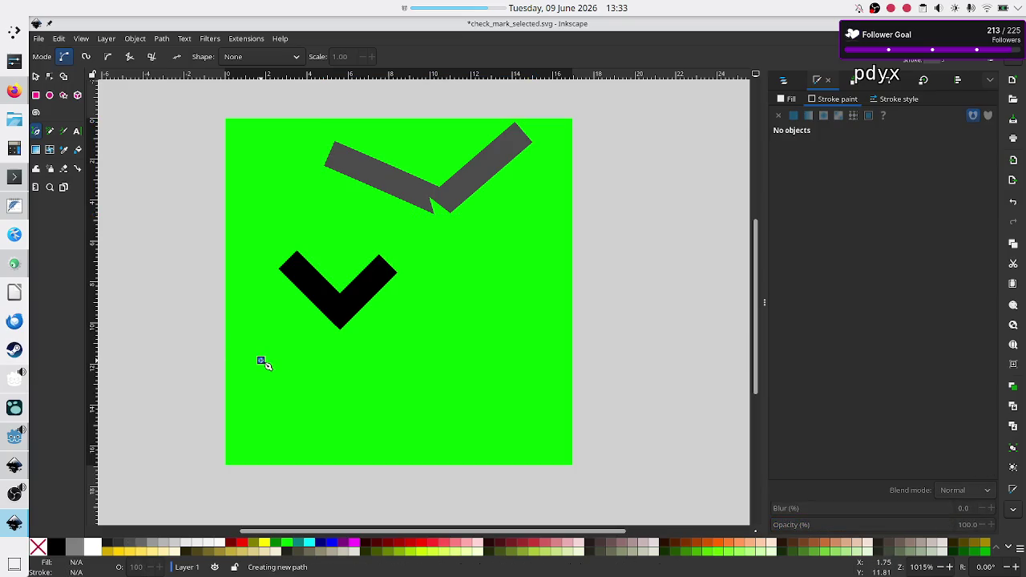
click(336, 428)
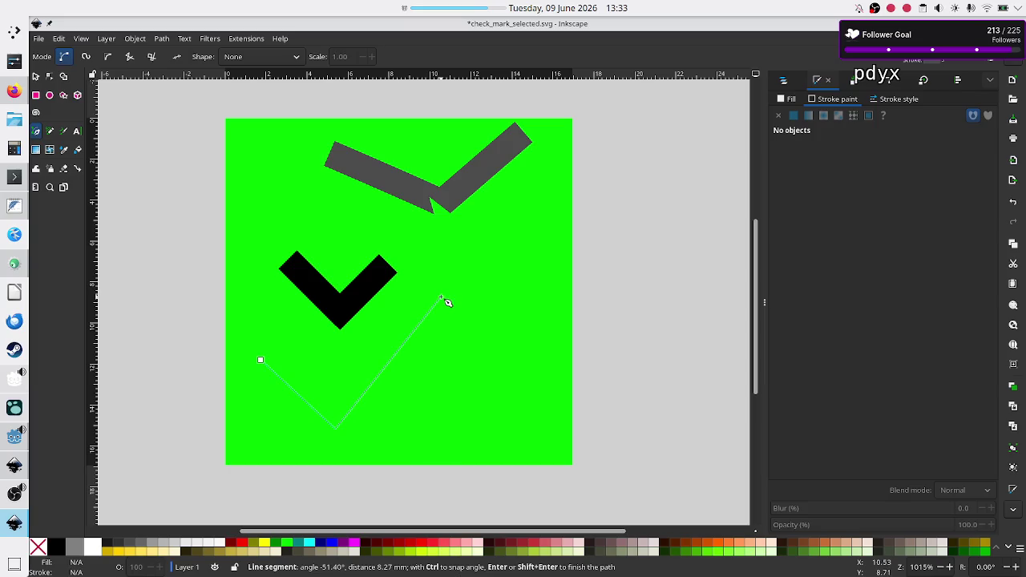
double_click(441, 298)
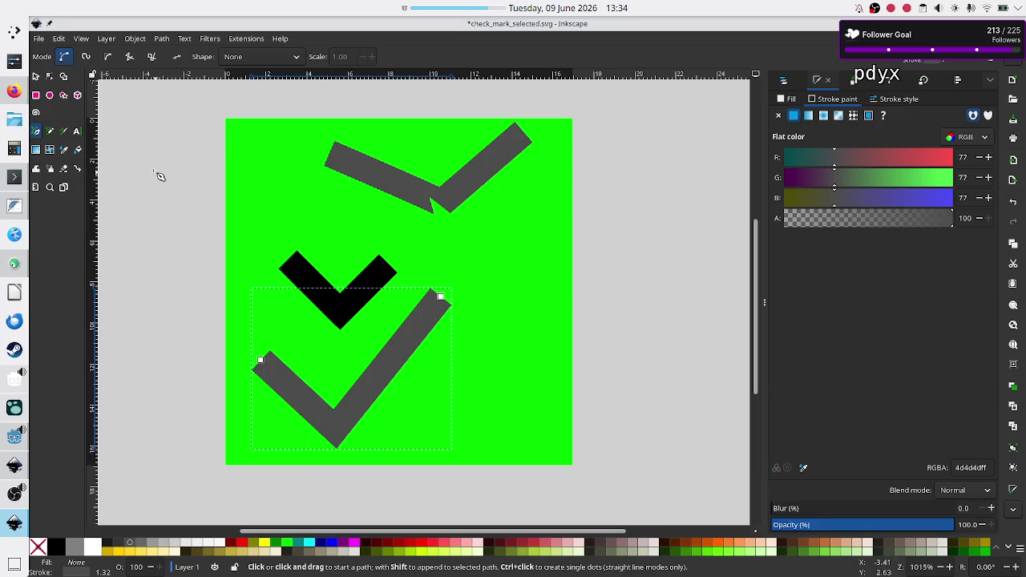
Delete the upper grey check mark and both black bars, then select the new check mark.
click(36, 77)
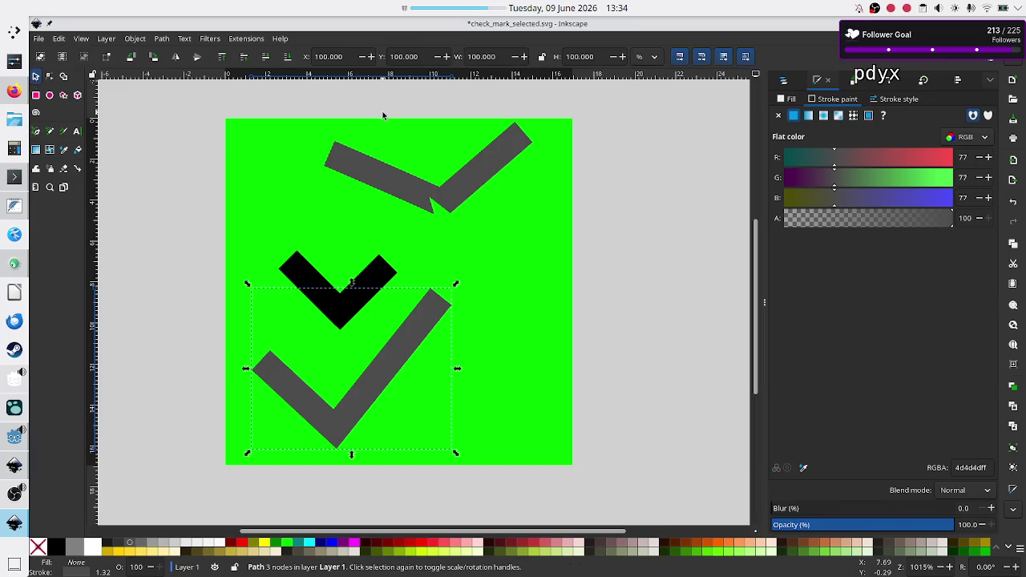
click(462, 184)
key(Delete)
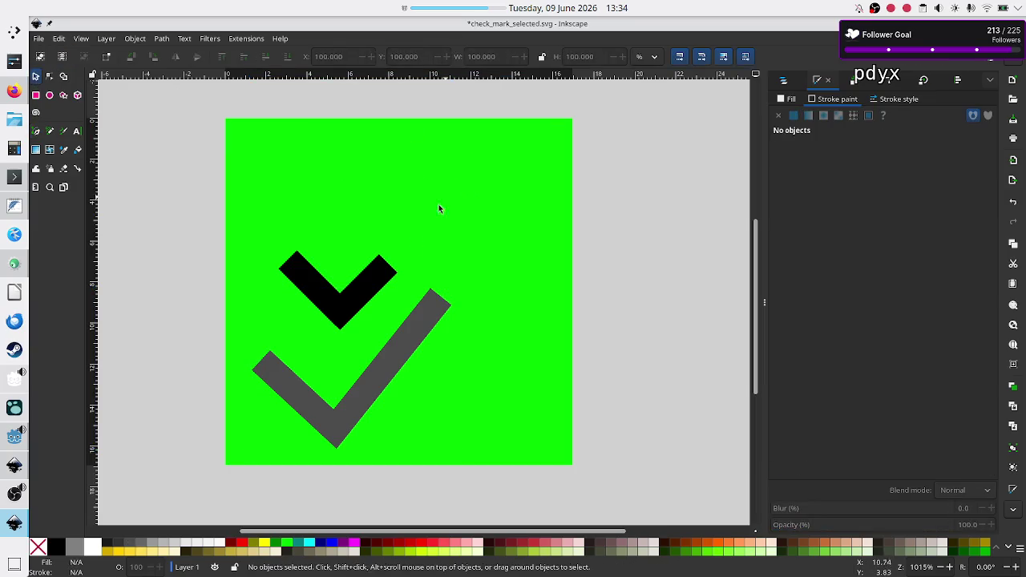
click(364, 292)
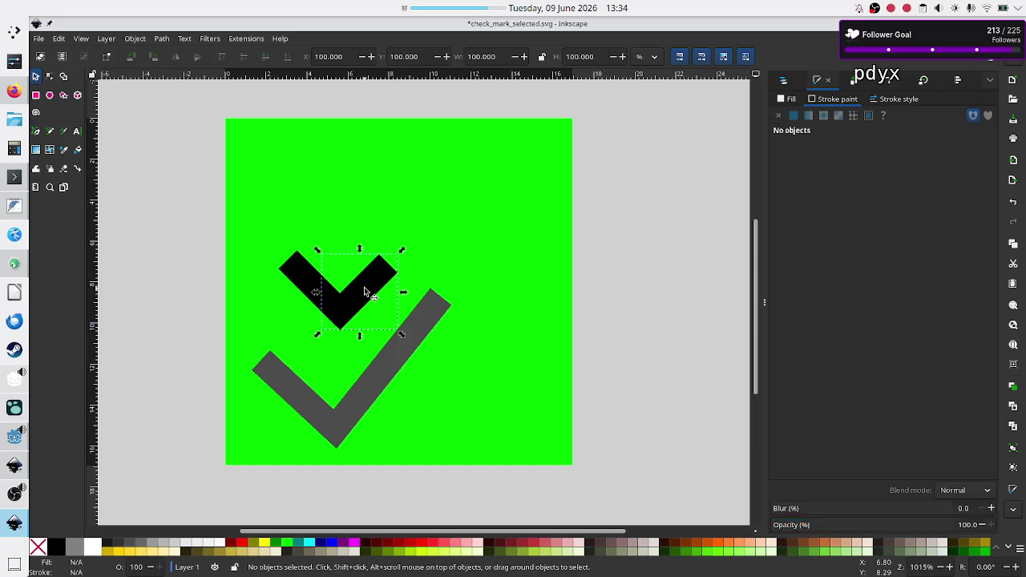
key(Delete)
click(326, 295)
key(Delete)
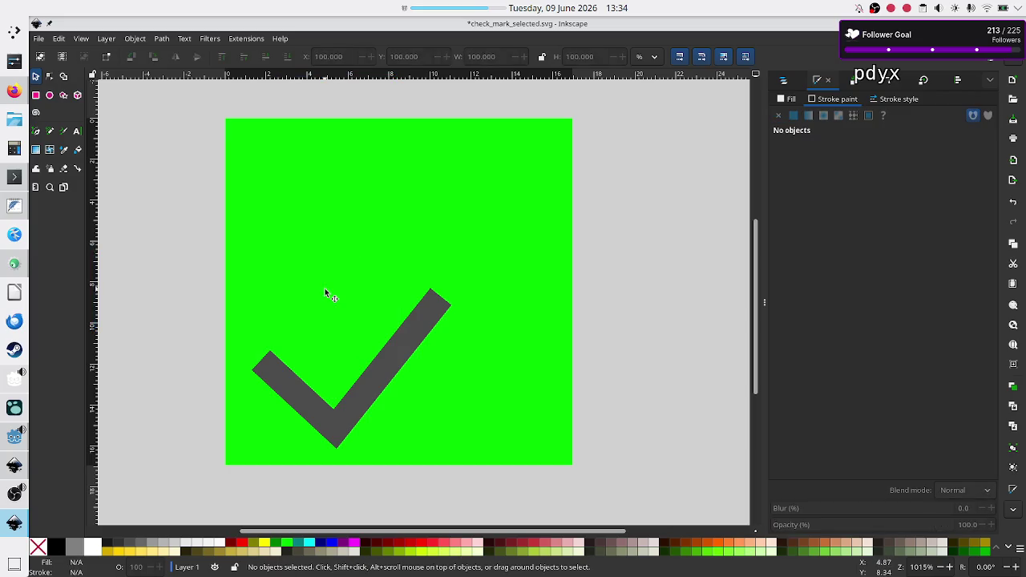
click(290, 389)
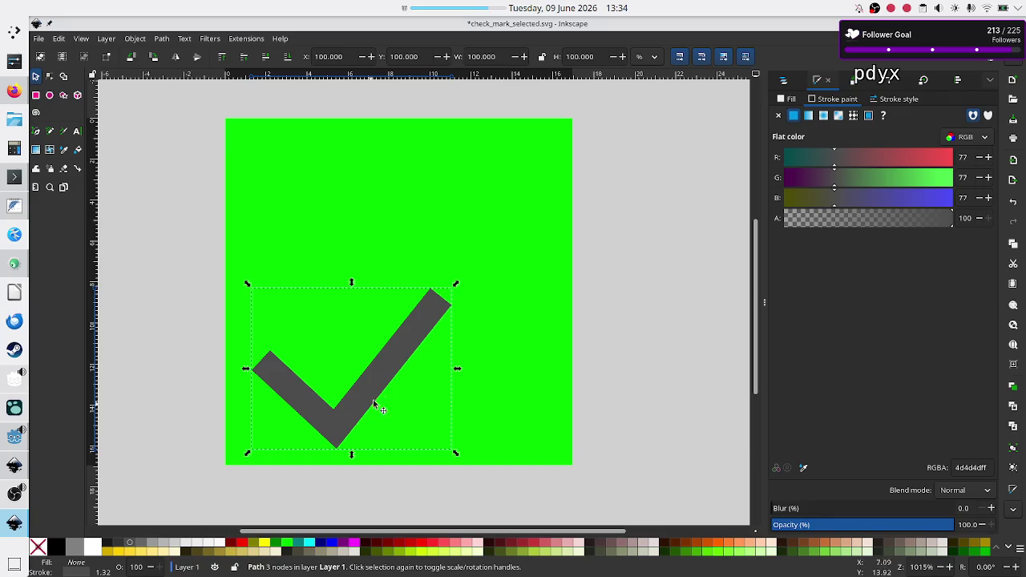
Move the check mark up-right and drag its end and corner nodes out to span most of the page.
mouse_move(390, 394)
mouse_down()
mouse_move(447, 257)
mouse_move(429, 286)
mouse_up()
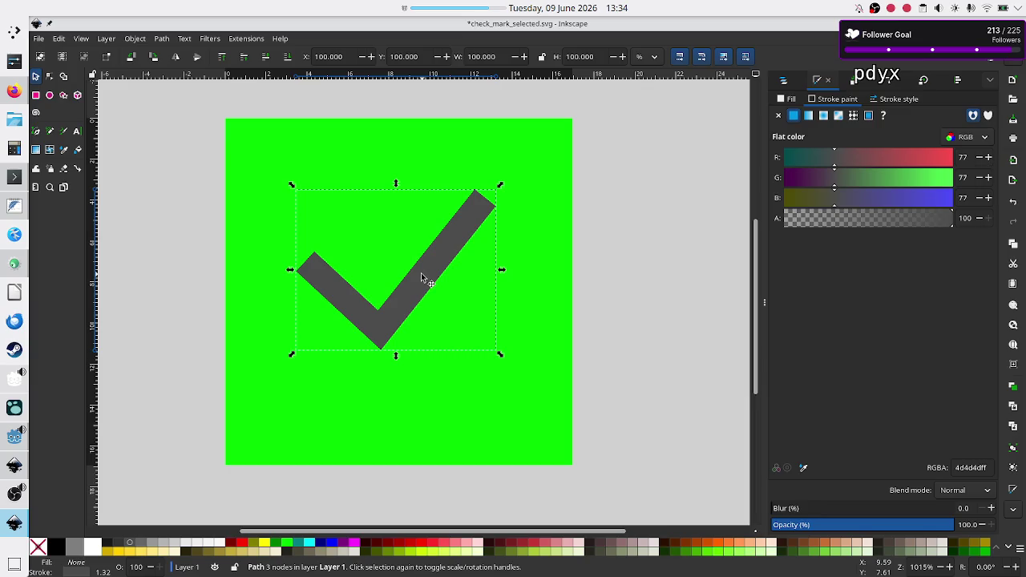
click(49, 75)
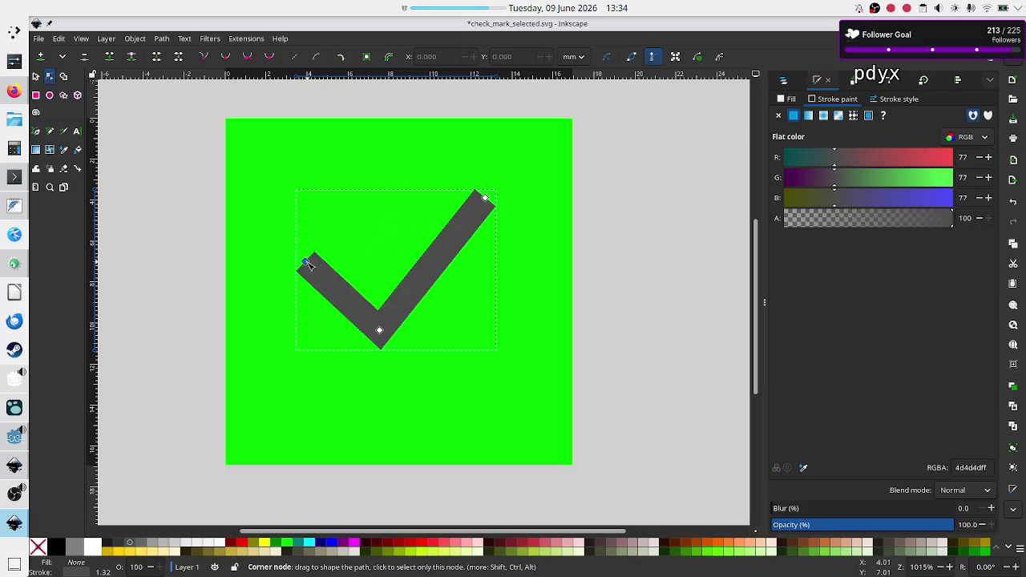
mouse_move(308, 265)
mouse_down()
mouse_move(265, 234)
mouse_move(250, 347)
mouse_move(267, 262)
mouse_move(258, 302)
mouse_move(256, 268)
mouse_move(253, 279)
mouse_move(269, 266)
mouse_move(251, 267)
mouse_up()
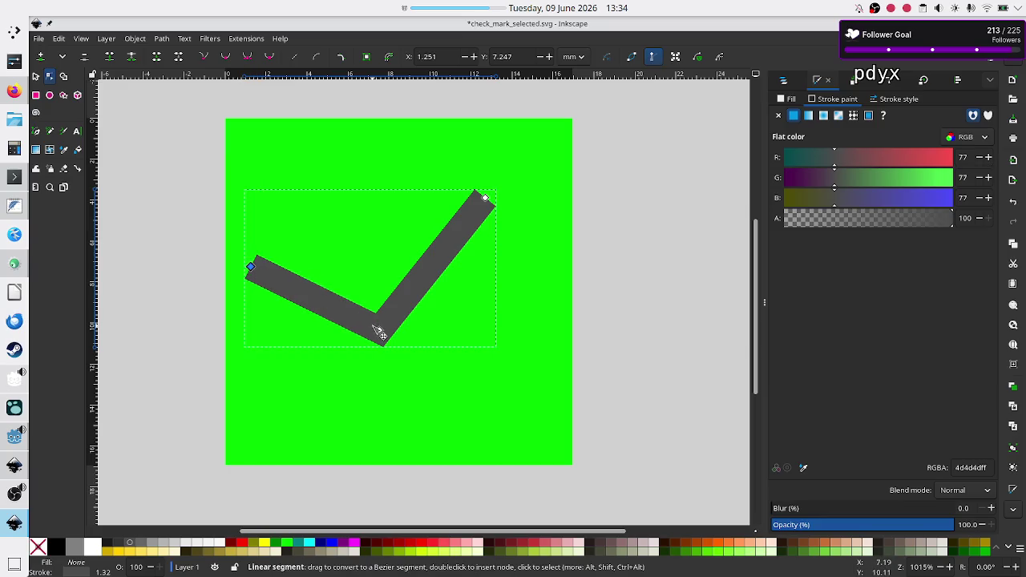
mouse_move(380, 332)
mouse_down()
mouse_move(456, 376)
mouse_move(390, 400)
mouse_up()
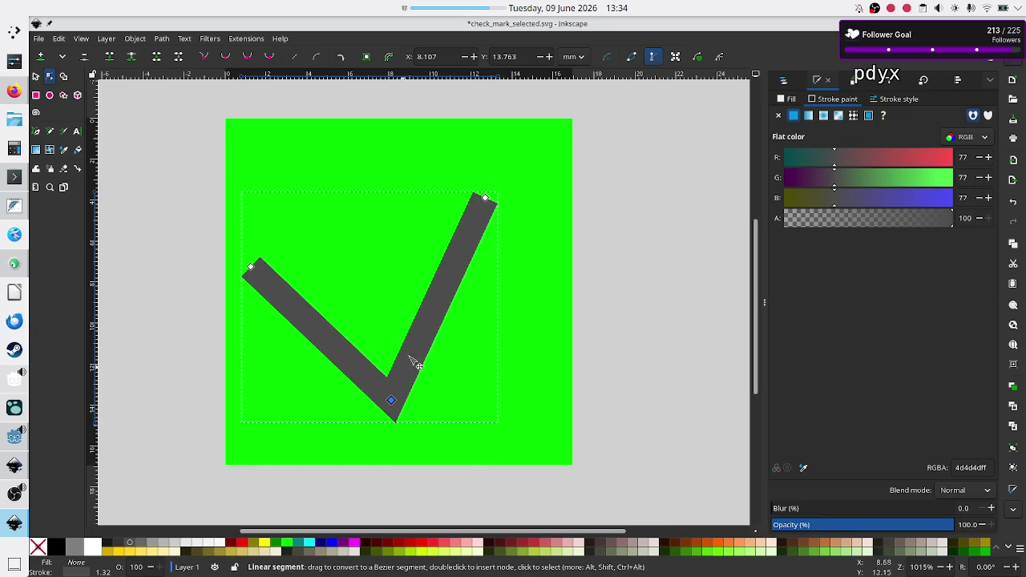
mouse_move(485, 197)
mouse_down()
mouse_move(533, 191)
mouse_move(571, 160)
mouse_move(562, 166)
mouse_up()
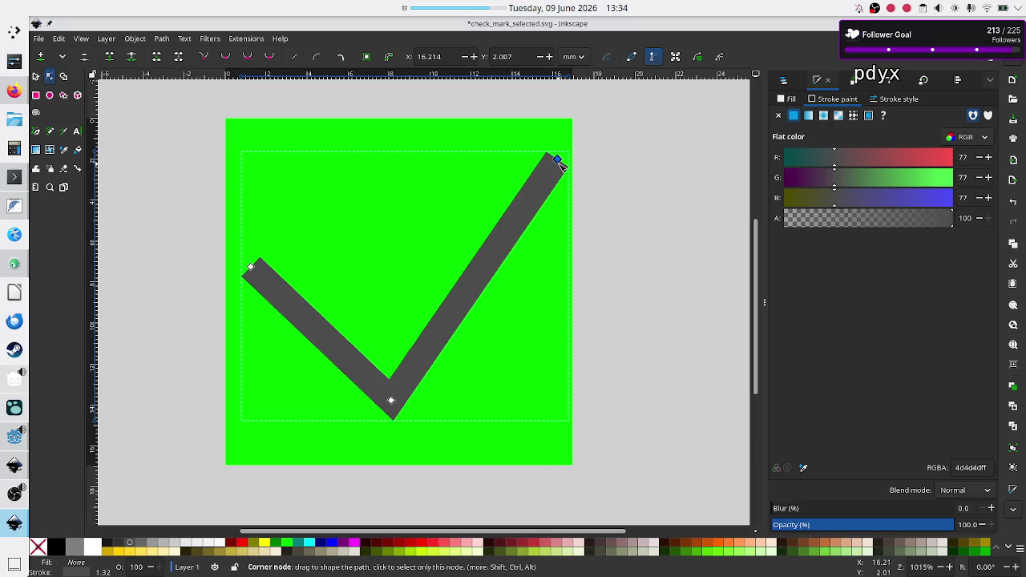
click(638, 229)
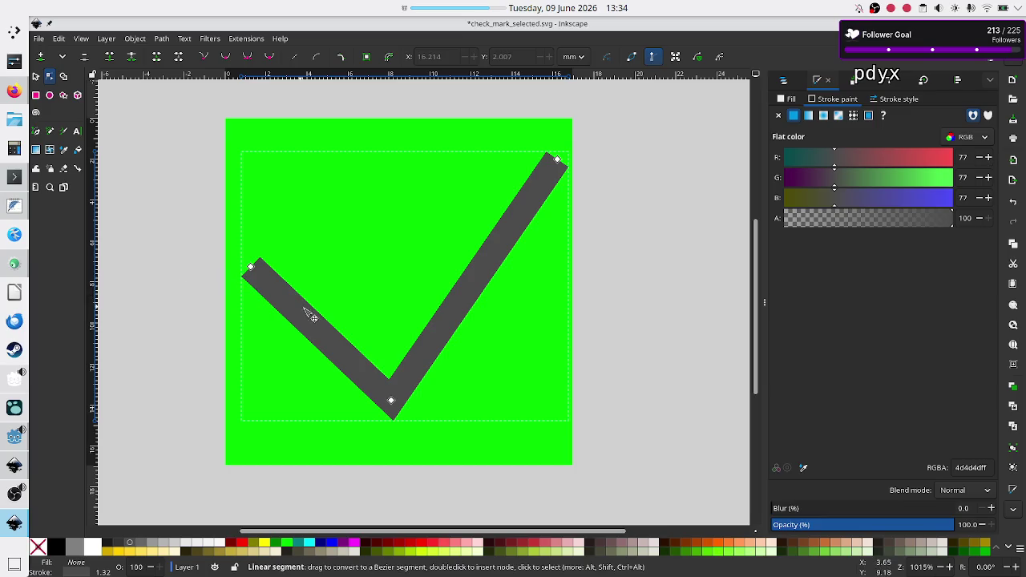
Give the left arm a slight bend and curve the right arm outward into a sweeping arc.
click(325, 340)
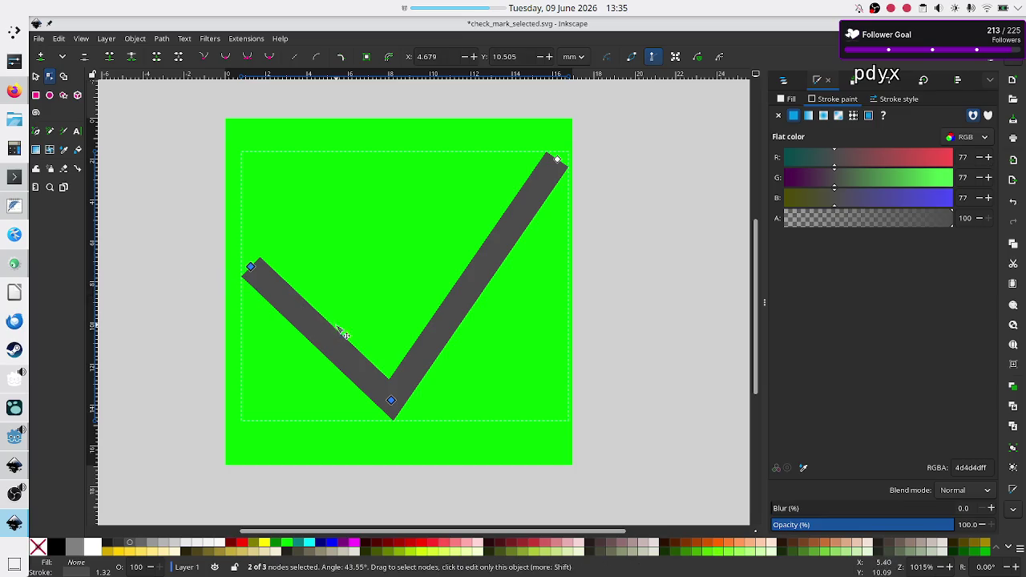
drag(325, 341, 309, 367)
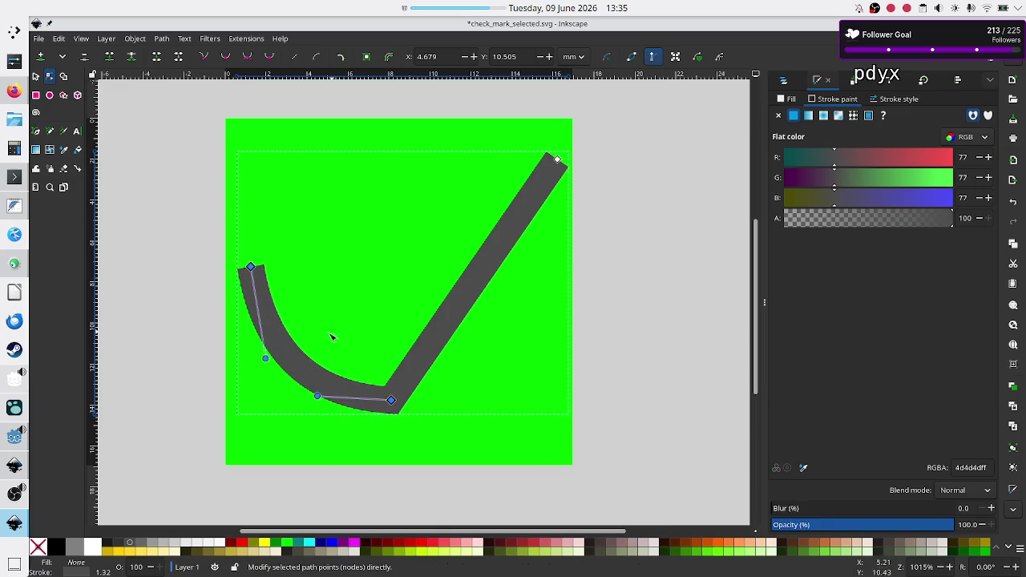
drag(312, 353, 332, 344)
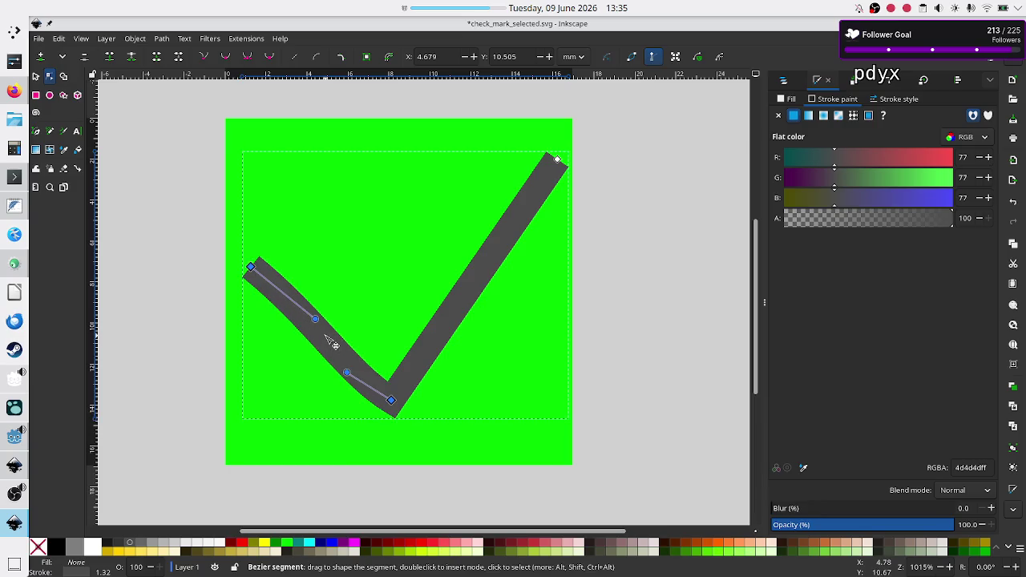
drag(487, 272, 522, 286)
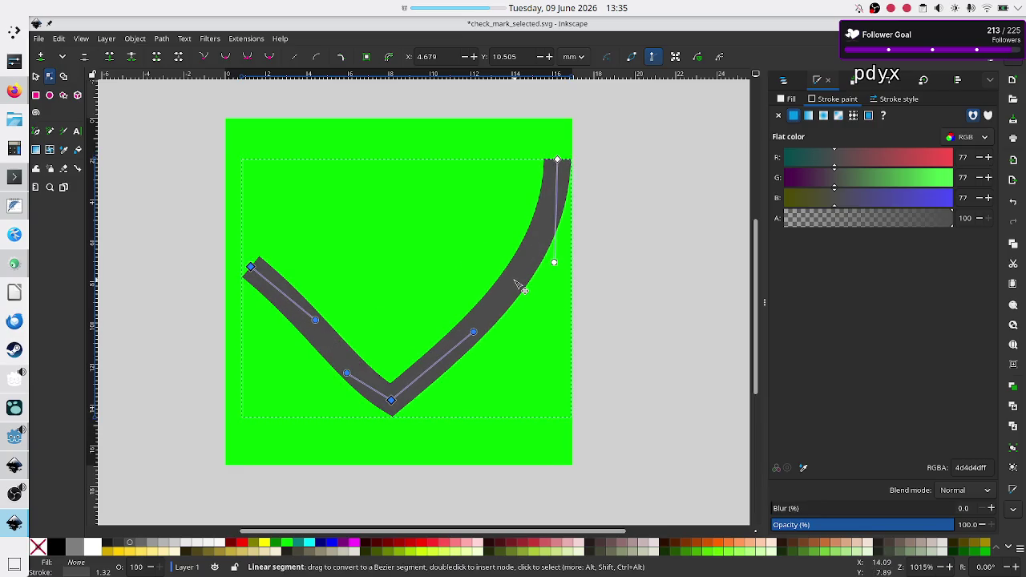
click(648, 301)
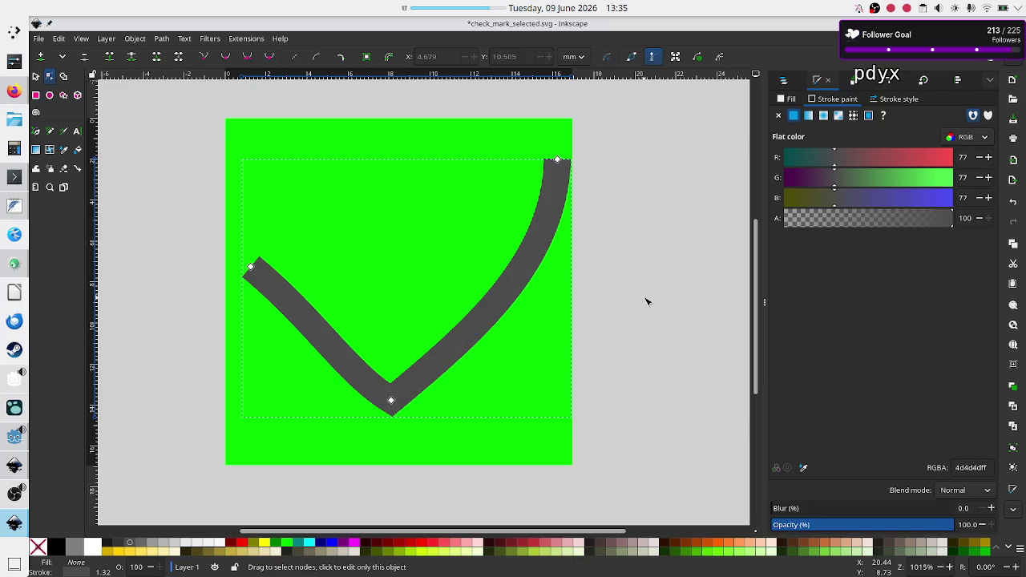
key(alt+Tab)
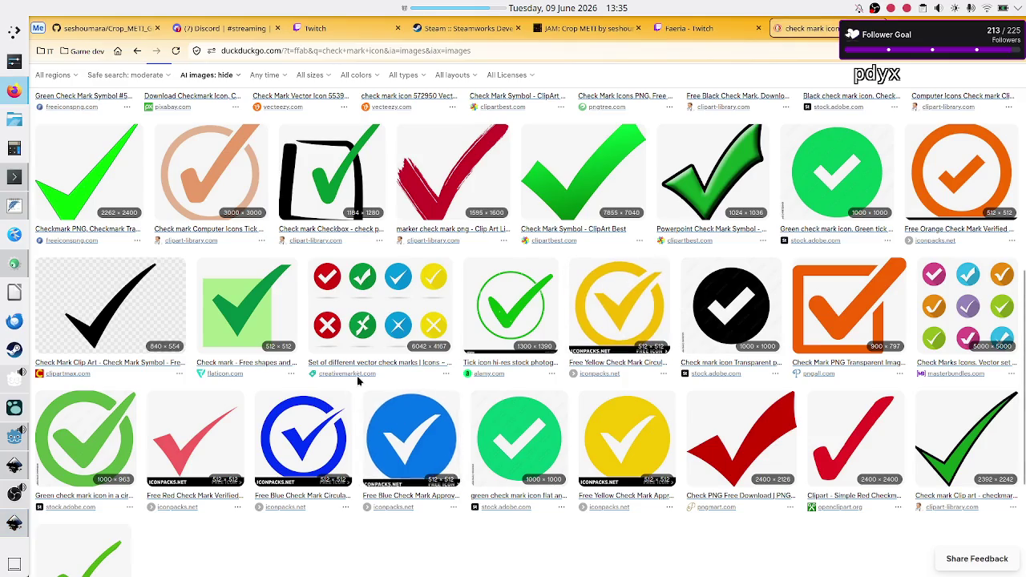
scroll(361, 371, up, 5)
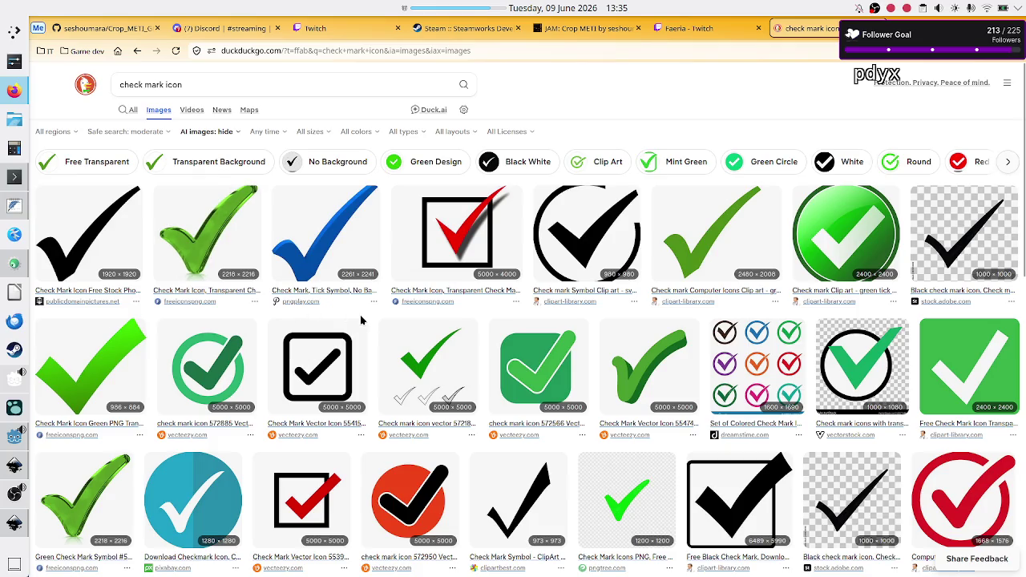
Adjust the left arm's curve handles, then reset the left arm to a straight line.
key(alt+Tab)
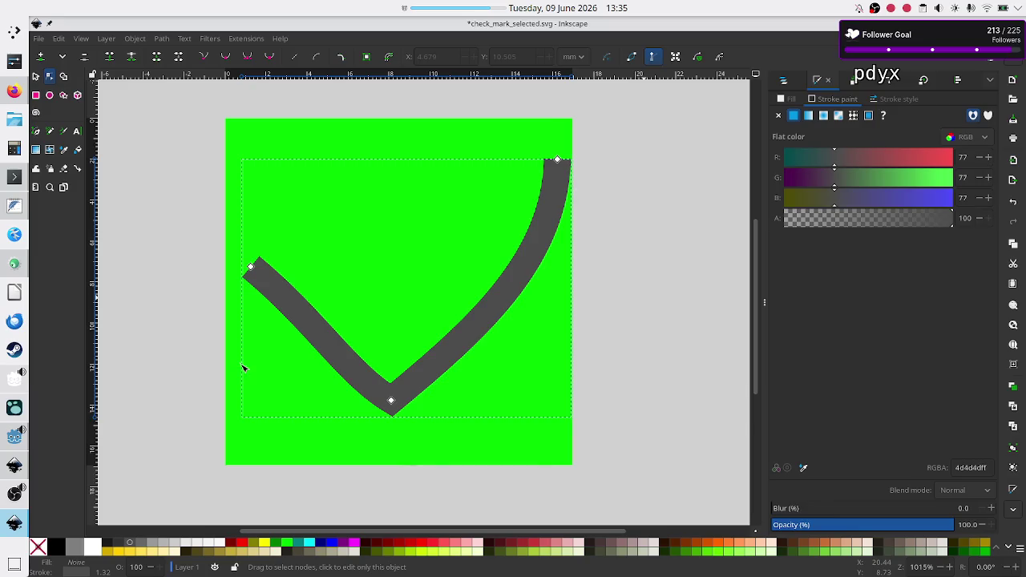
click(324, 343)
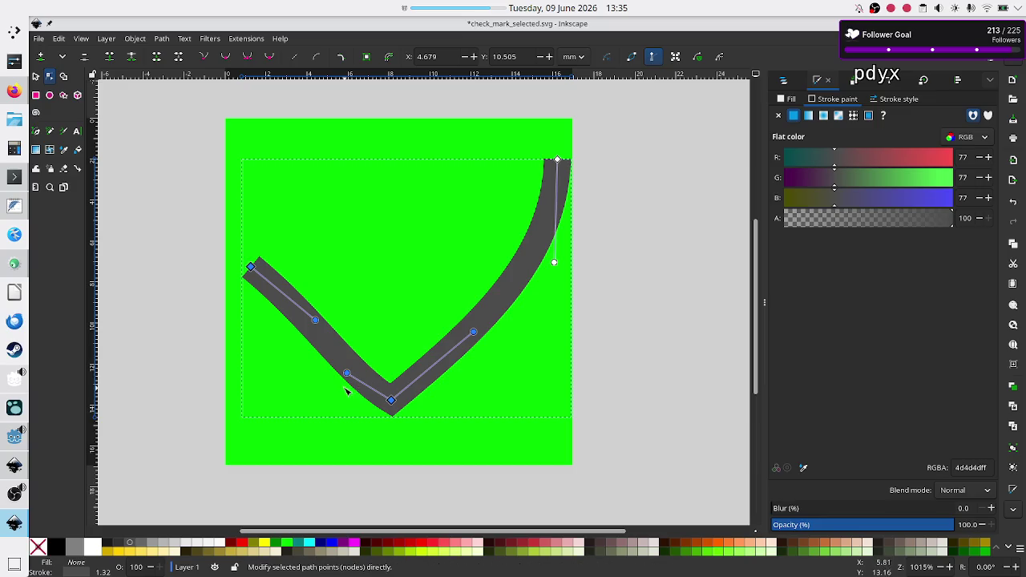
mouse_move(346, 374)
mouse_down()
mouse_move(319, 324)
mouse_move(250, 267)
mouse_move(241, 334)
mouse_move(263, 371)
mouse_move(316, 376)
mouse_move(299, 386)
mouse_move(371, 300)
mouse_move(408, 285)
mouse_move(288, 399)
mouse_move(340, 346)
mouse_up()
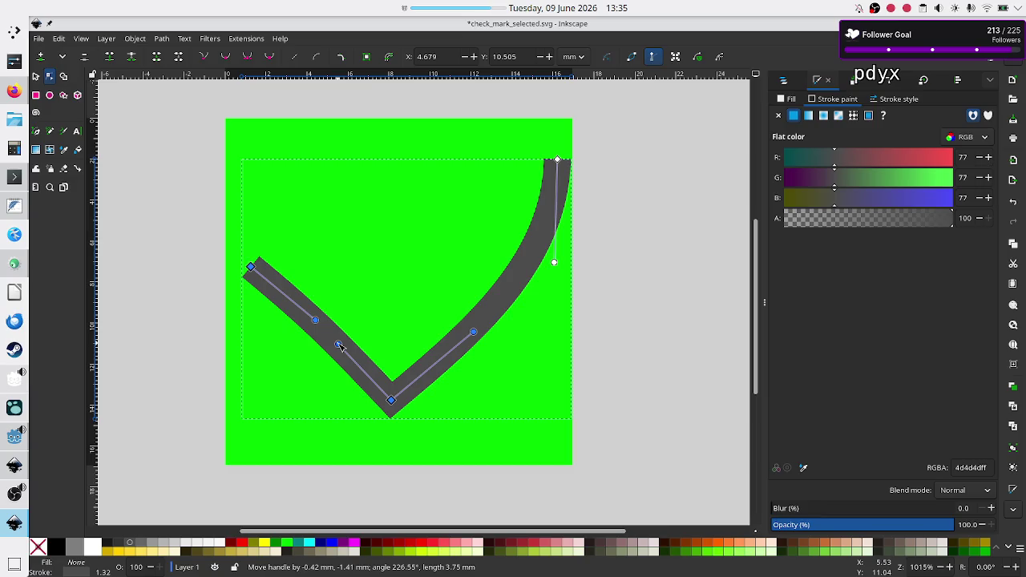
mouse_move(336, 347)
mouse_down()
mouse_move(353, 369)
mouse_move(353, 328)
mouse_move(376, 315)
mouse_move(328, 349)
mouse_move(322, 332)
mouse_move(320, 344)
mouse_move(344, 330)
mouse_up()
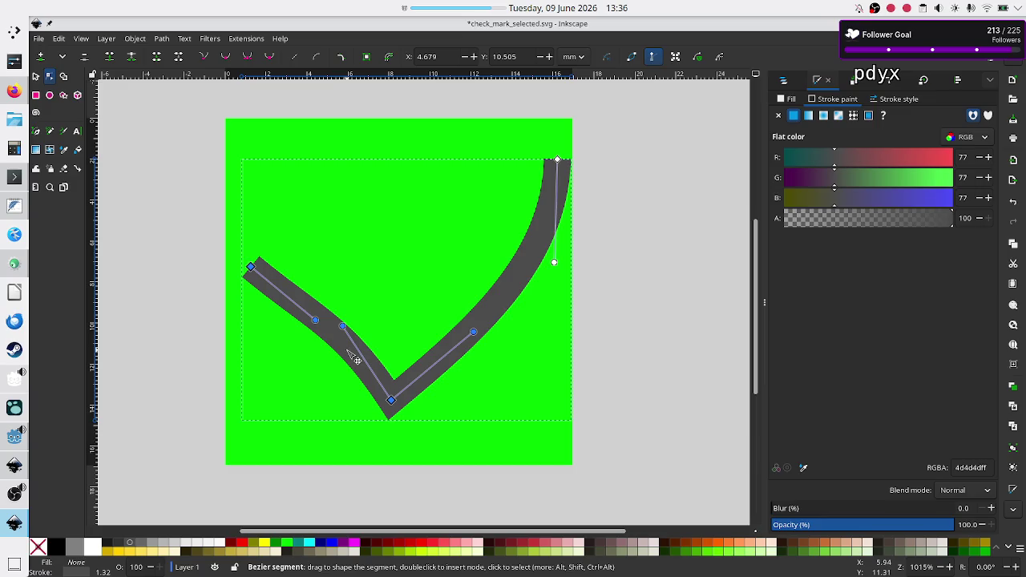
click(292, 60)
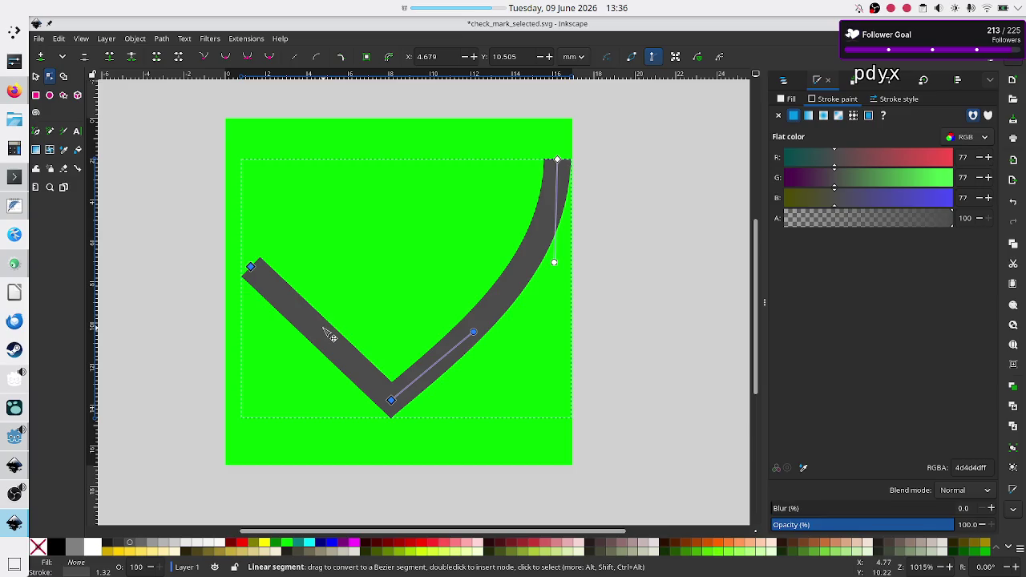
Give the left arm a gentle curve and make the right arm straight again.
drag(330, 336, 328, 341)
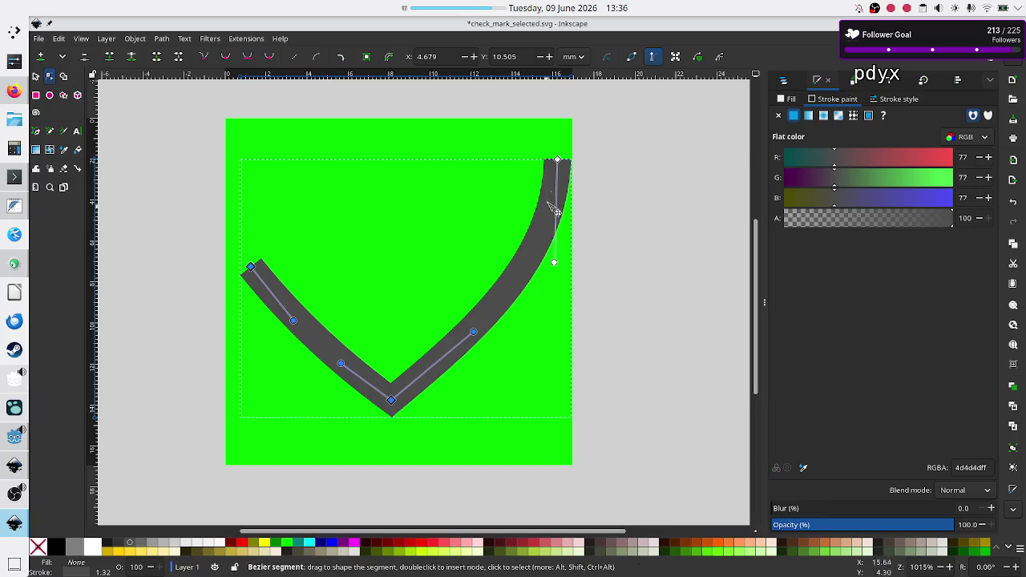
click(558, 160)
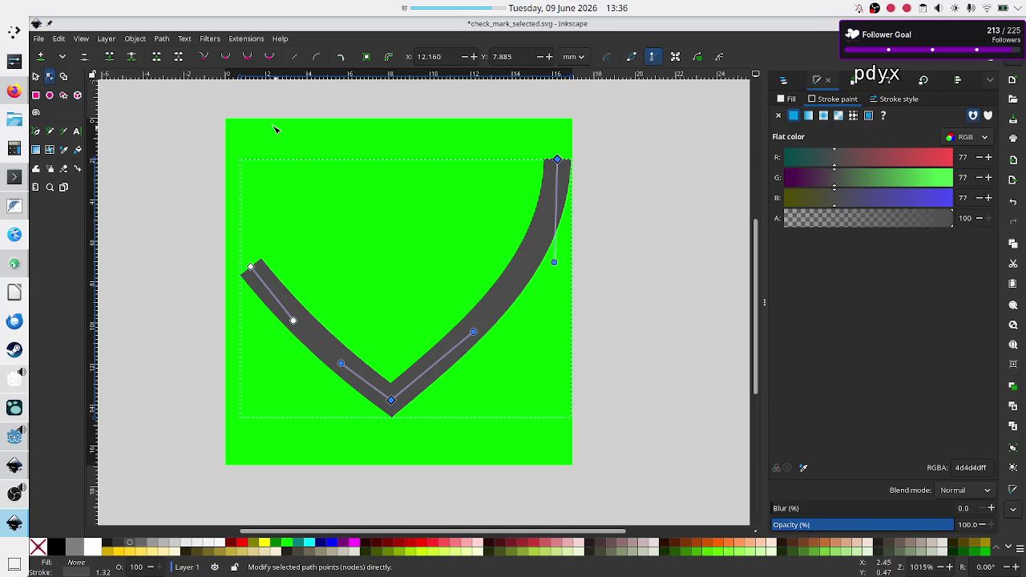
click(296, 60)
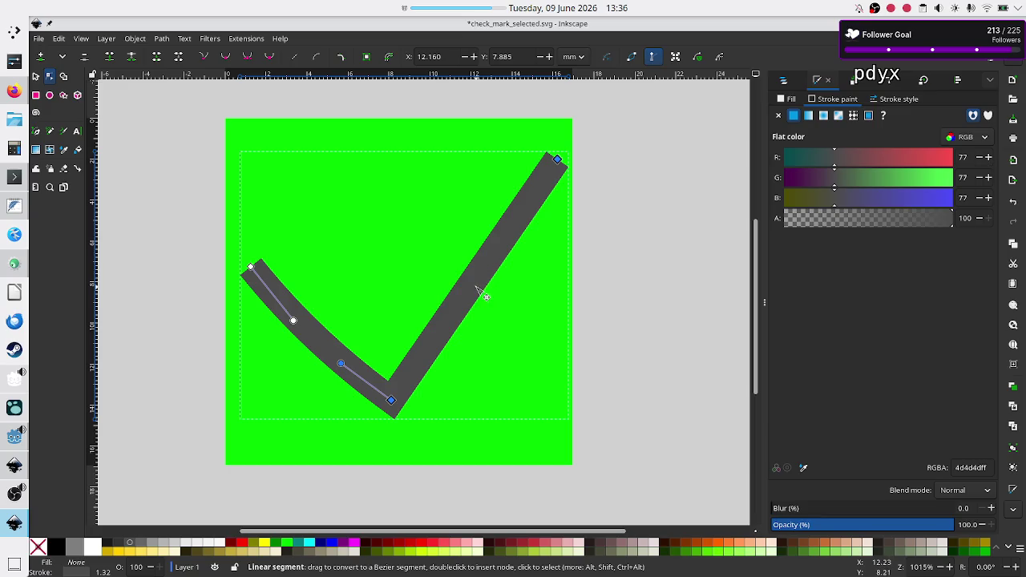
Reposition the check mark's top tip and bottom corner nodes, lowering the corner.
drag(476, 287, 487, 299)
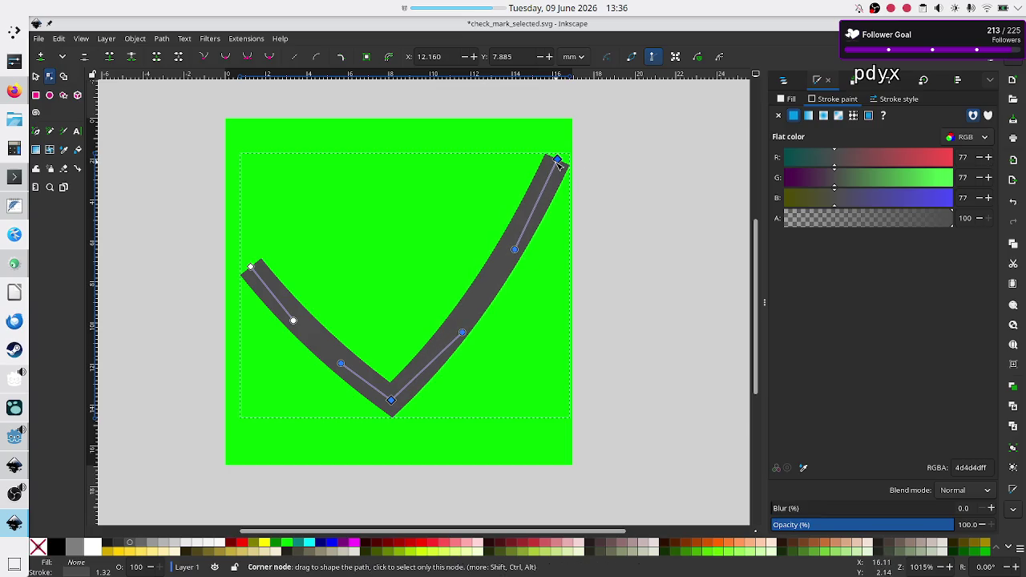
mouse_move(559, 164)
mouse_down()
mouse_move(494, 158)
mouse_move(456, 172)
mouse_up()
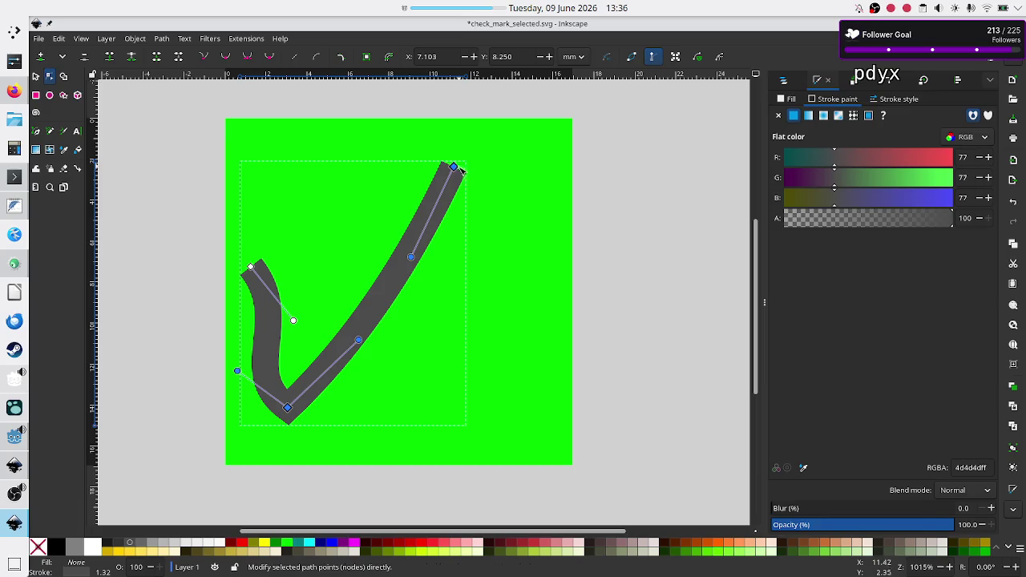
mouse_move(460, 171)
mouse_down()
mouse_move(474, 196)
mouse_move(470, 189)
mouse_move(433, 238)
mouse_move(514, 161)
mouse_move(493, 152)
mouse_move(521, 149)
mouse_up()
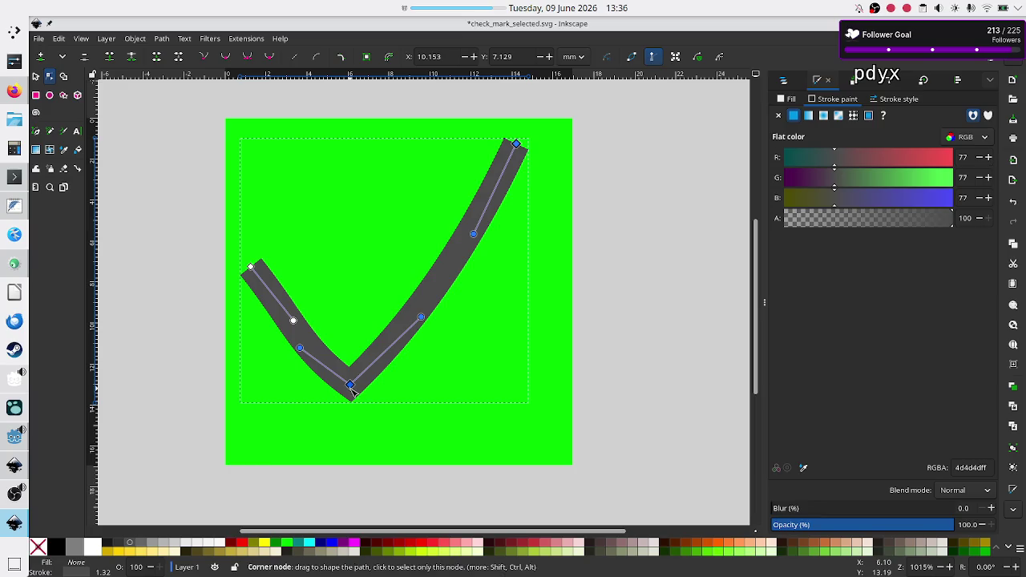
drag(353, 390, 366, 380)
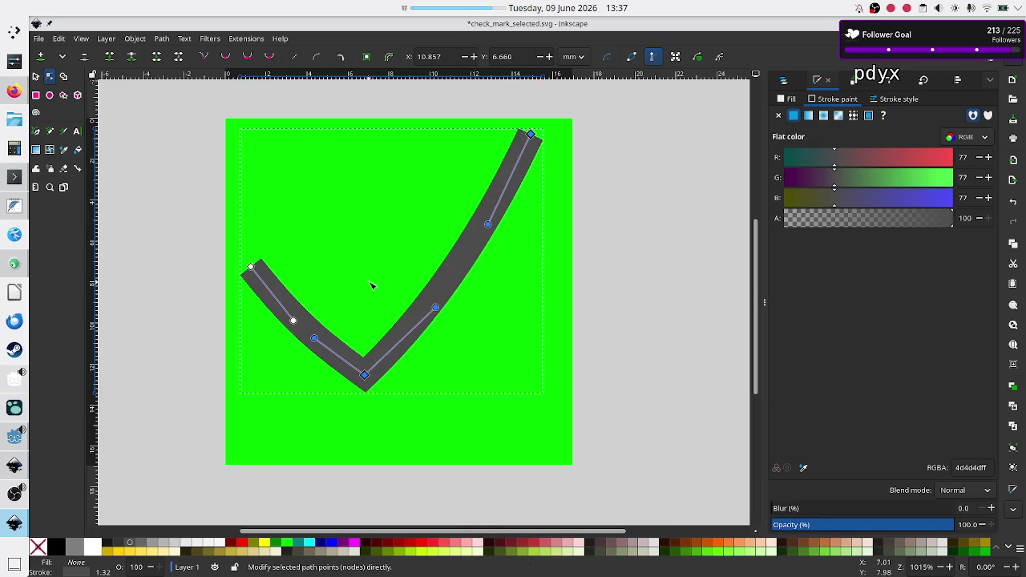
Make both arms straight lines and pull the top tip slightly left and down.
click(292, 59)
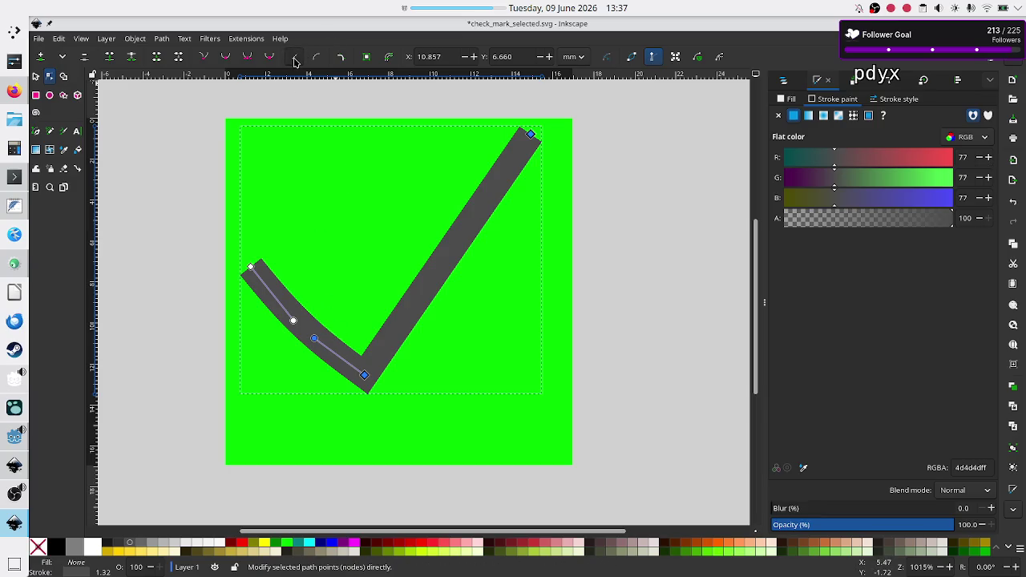
click(340, 348)
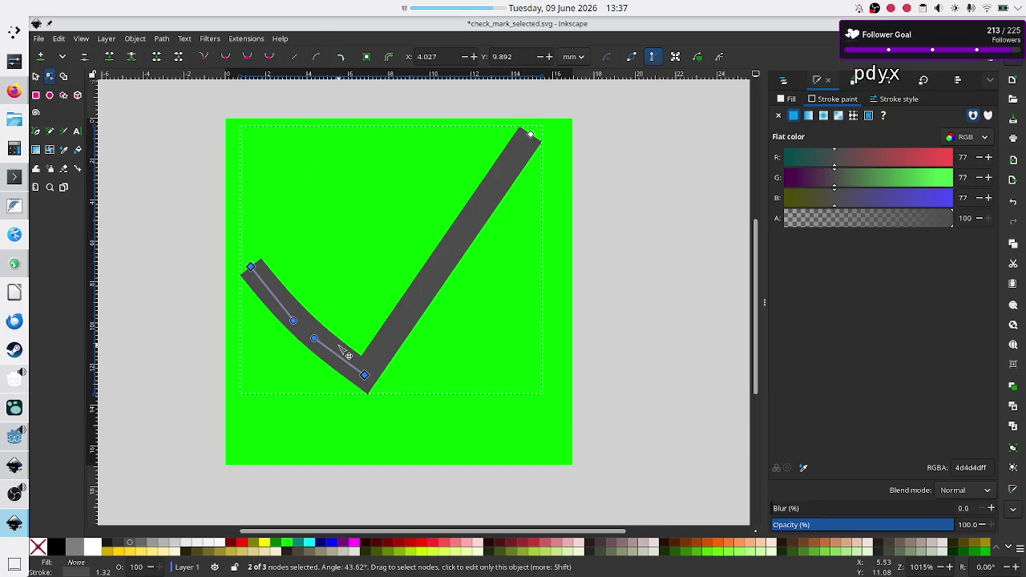
click(295, 59)
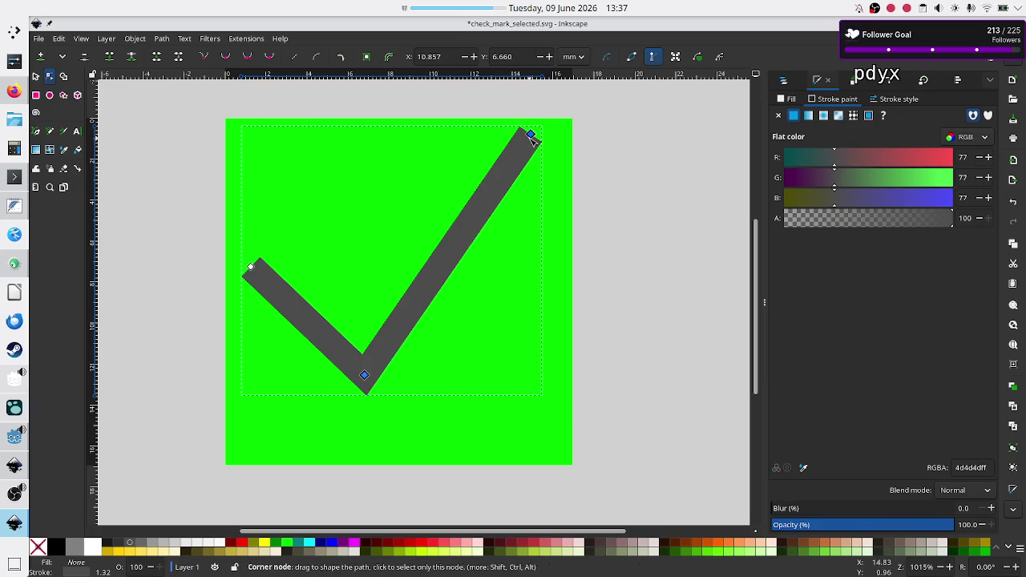
mouse_move(531, 136)
mouse_down()
mouse_move(487, 149)
mouse_move(494, 98)
mouse_move(535, 156)
mouse_move(519, 164)
mouse_up()
mouse_move(321, 211)
mouse_down()
mouse_move(369, 236)
mouse_move(412, 235)
mouse_up()
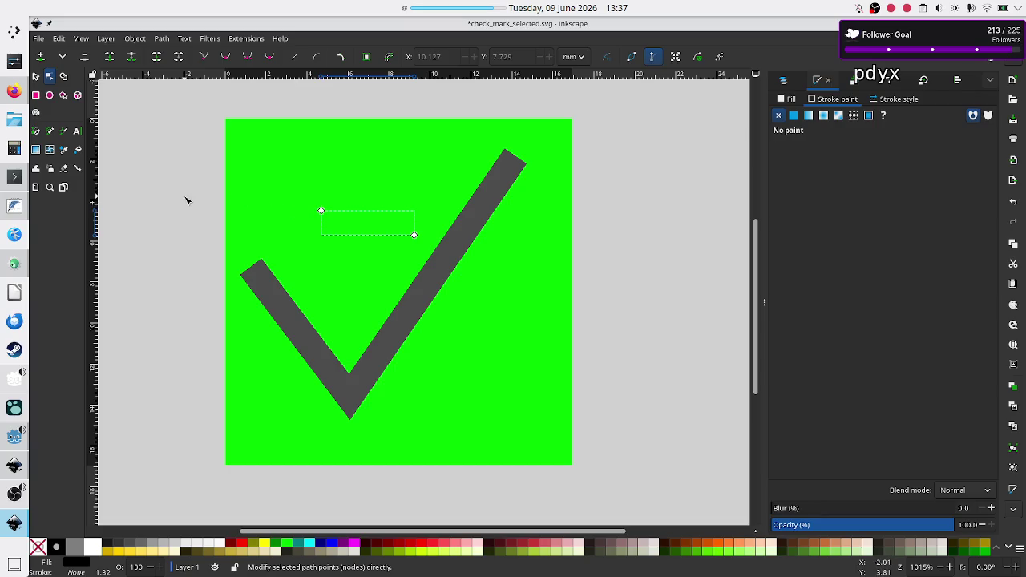
Select the whole check mark and scale it down to a small size with its corner handle.
click(169, 175)
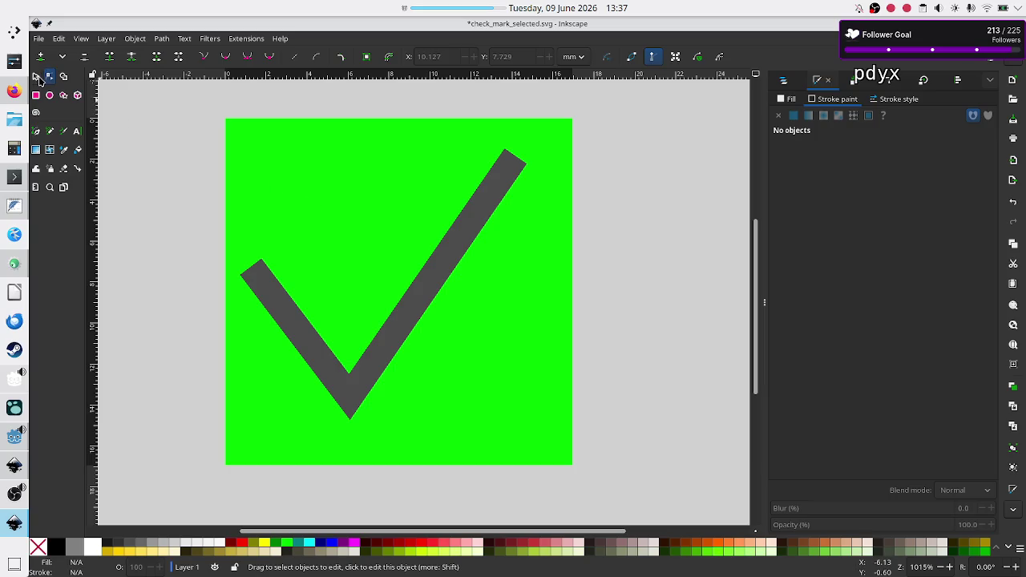
click(39, 80)
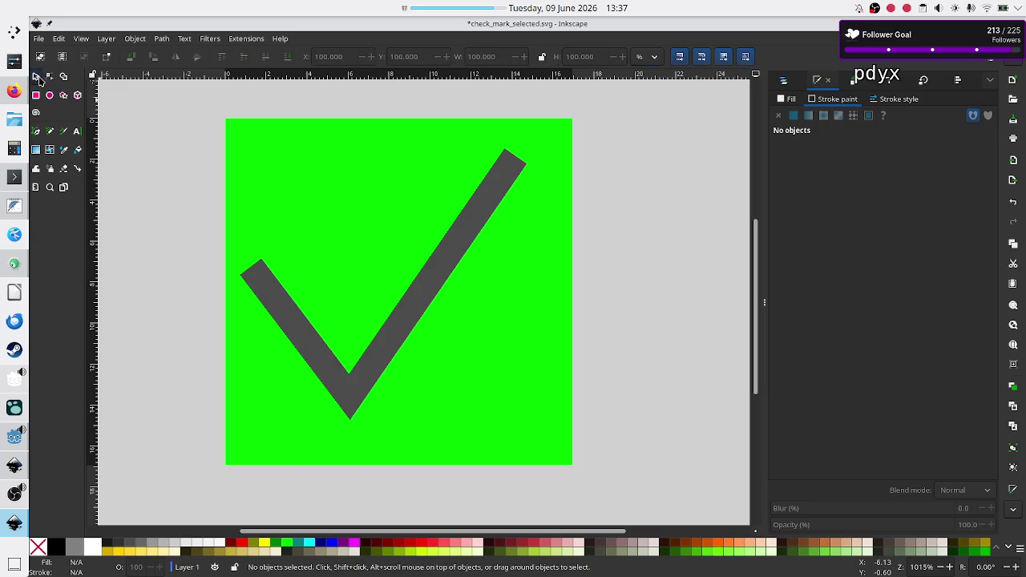
click(393, 329)
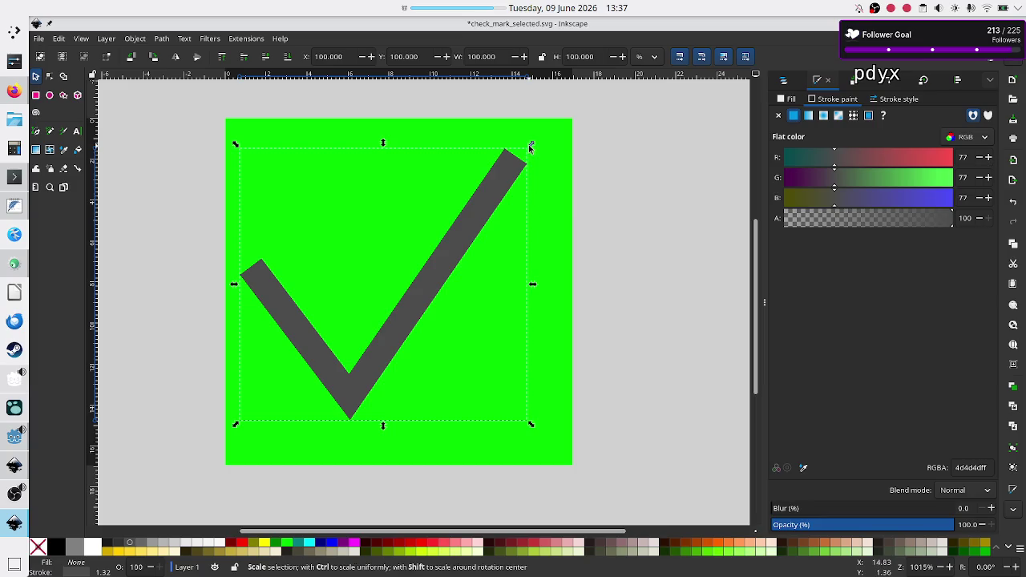
mouse_move(530, 148)
mouse_down()
mouse_move(408, 318)
mouse_move(366, 357)
mouse_move(457, 190)
mouse_move(433, 199)
mouse_move(339, 193)
mouse_move(313, 147)
mouse_move(323, 148)
mouse_up()
mouse_move(522, 173)
mouse_down()
mouse_move(556, 250)
mouse_move(552, 222)
mouse_move(513, 191)
mouse_move(431, 196)
mouse_move(345, 316)
mouse_move(316, 326)
mouse_up()
Drag the shrunken check mark to the centre of the green page.
mouse_move(280, 375)
mouse_down()
mouse_move(444, 285)
mouse_move(405, 303)
mouse_up()
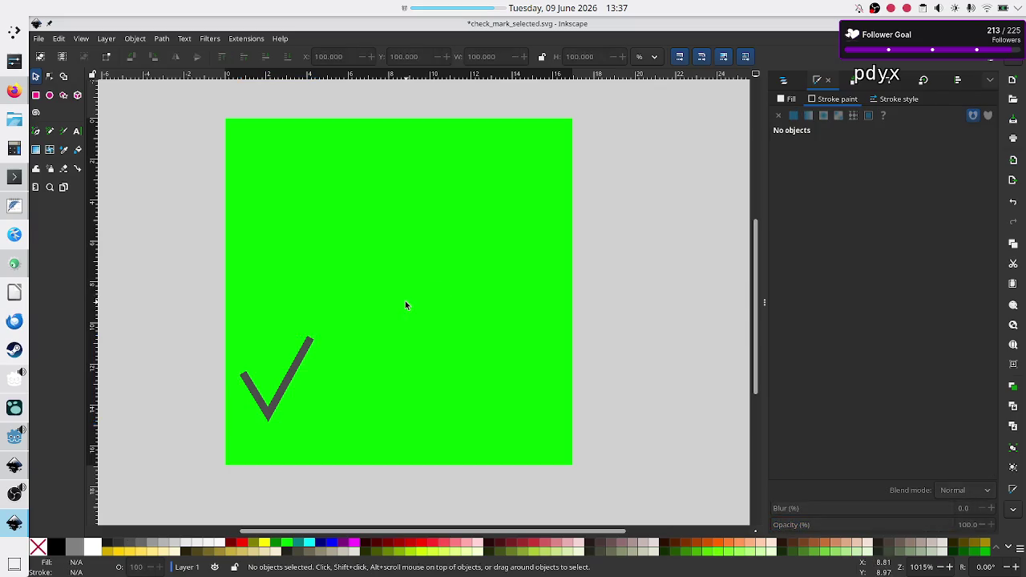
click(302, 373)
mouse_move(302, 374)
mouse_down()
mouse_move(374, 318)
mouse_move(409, 313)
mouse_move(394, 262)
mouse_move(420, 266)
mouse_up()
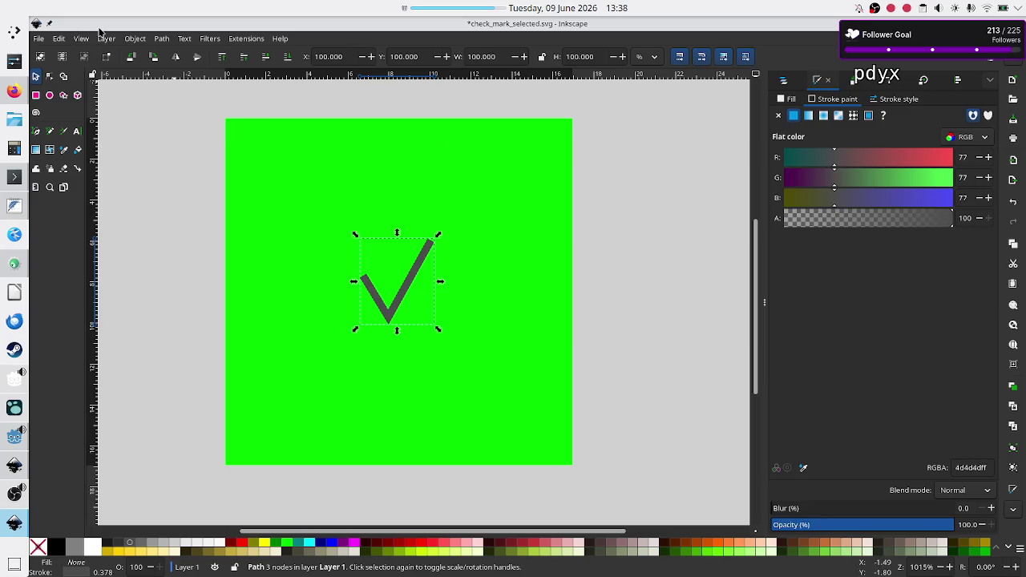
Check in Document Properties that the page is 64 × 64 px.
click(47, 39)
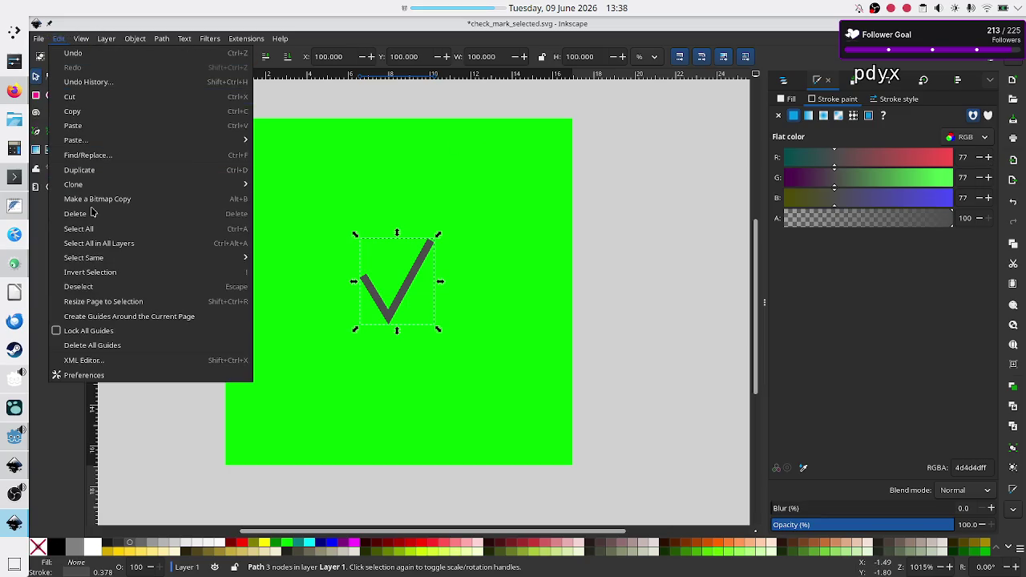
mouse_move(38, 39)
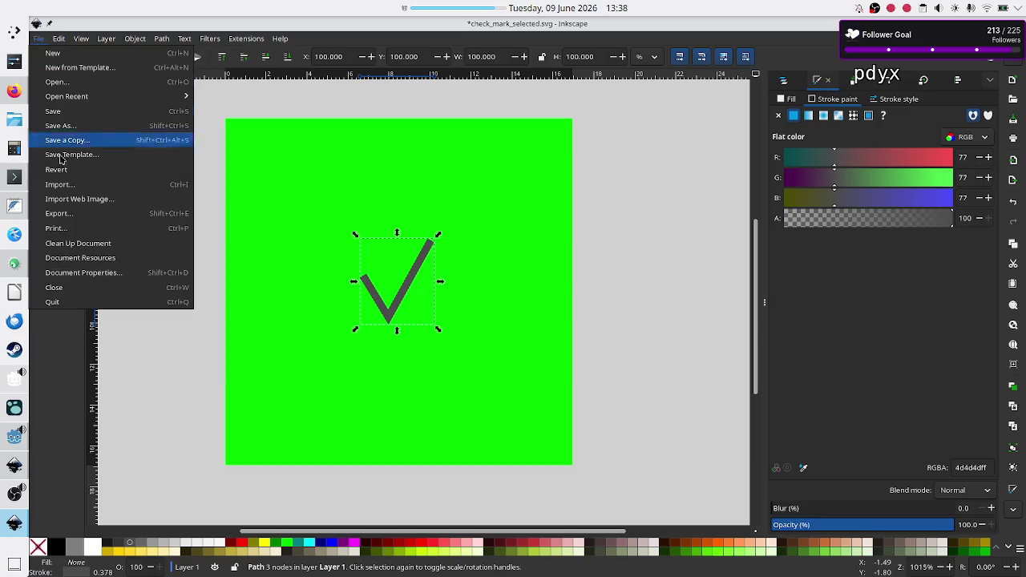
click(84, 272)
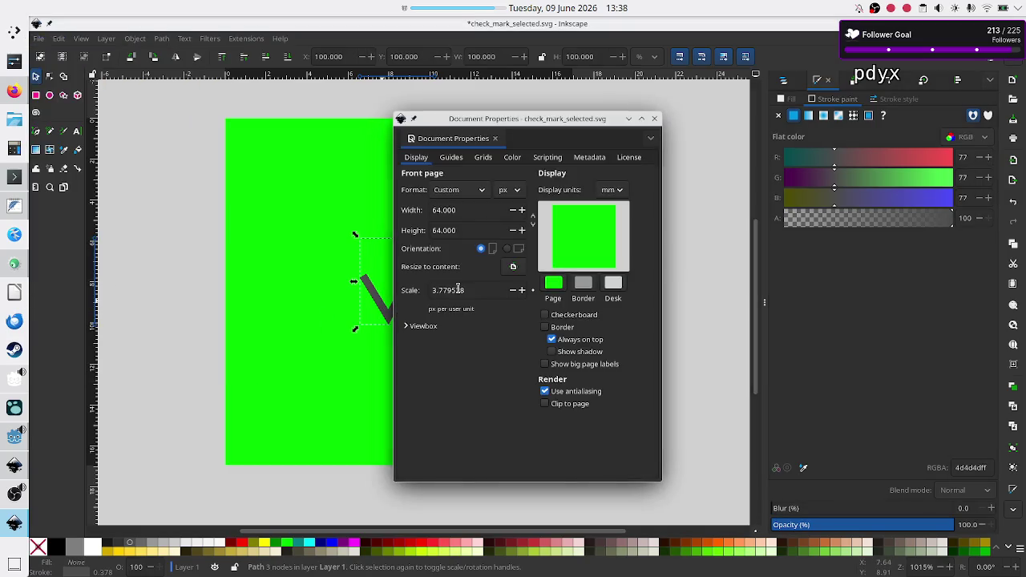
click(465, 230)
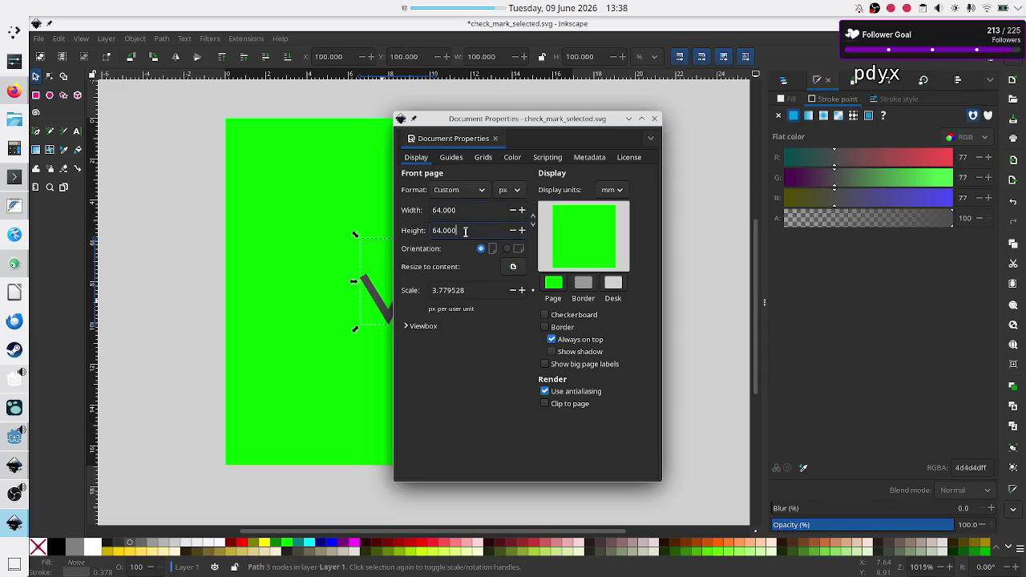
click(655, 120)
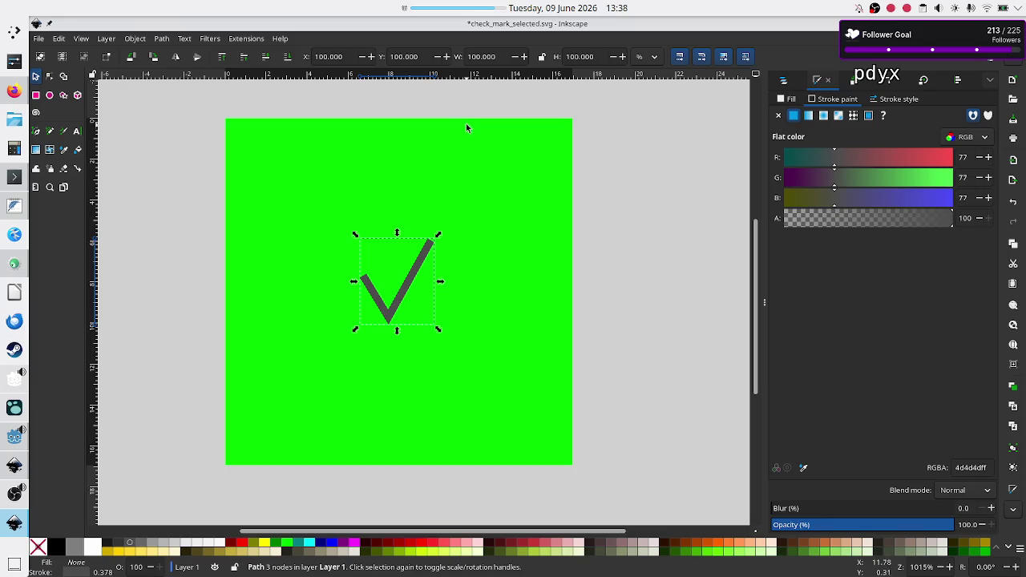
Set the check mark's size to W 15 px and H 15 px in the toolbar.
click(653, 57)
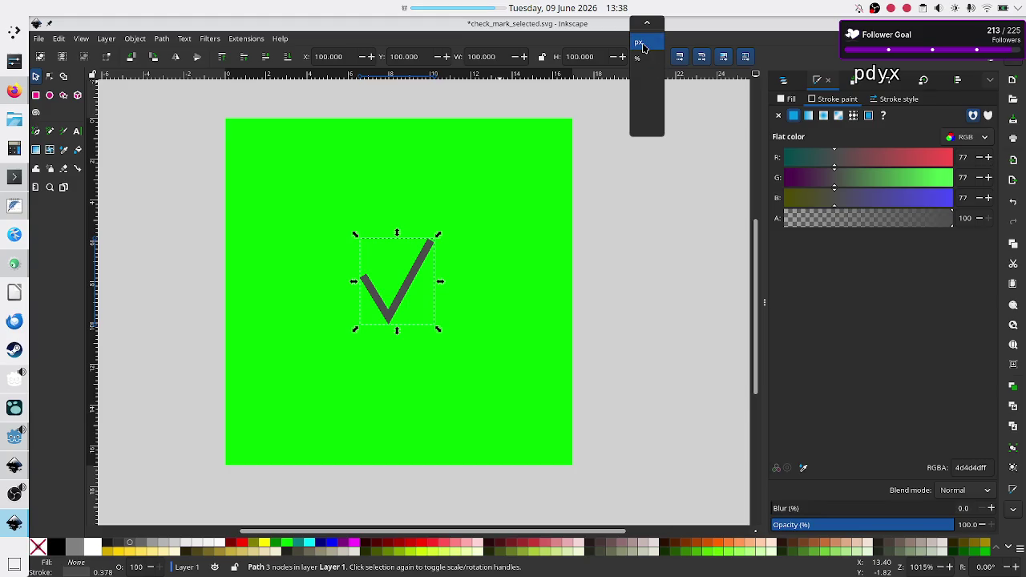
click(642, 48)
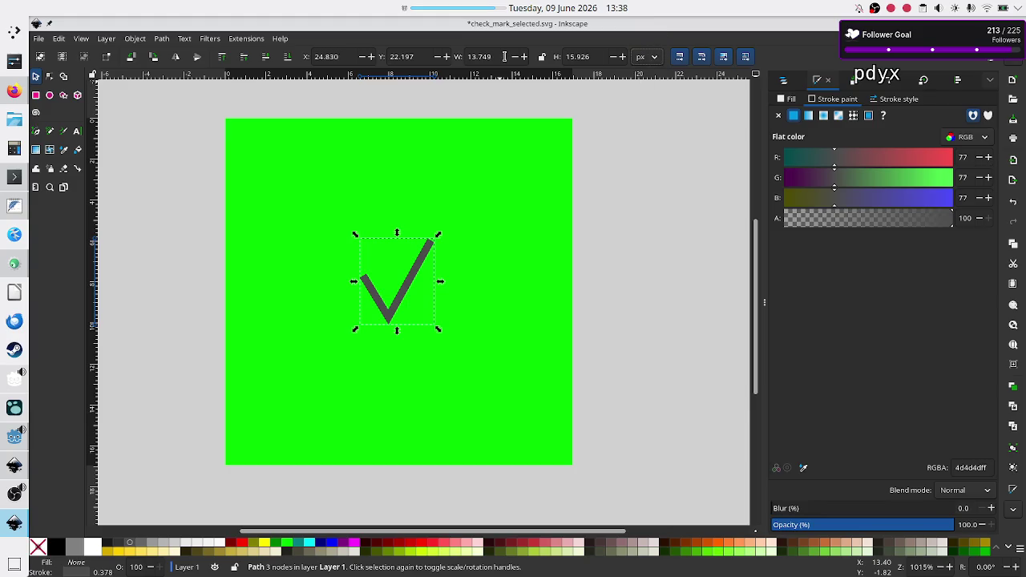
click(504, 56)
text(15)
key(Return)
click(591, 56)
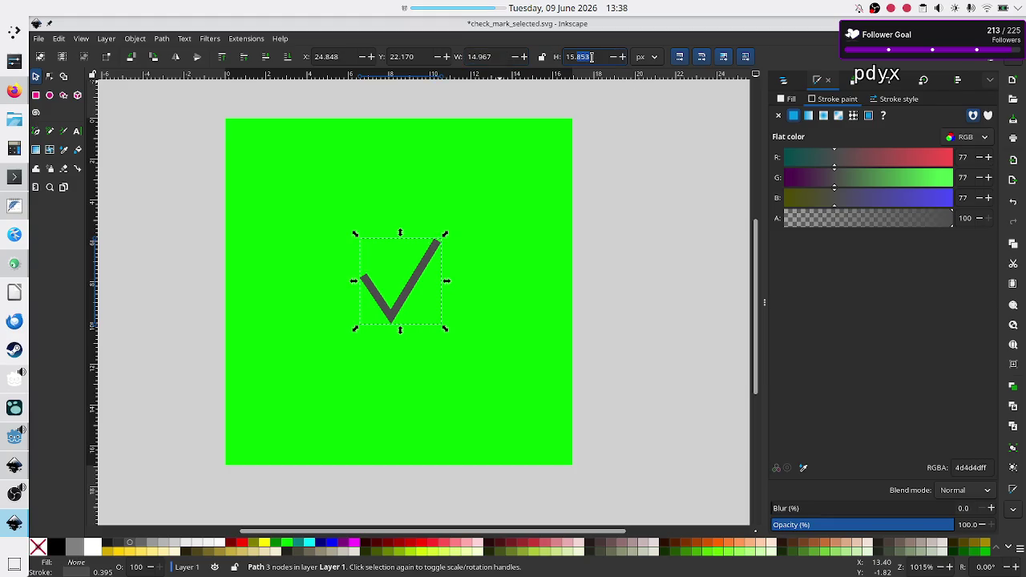
text(15)
key(Return)
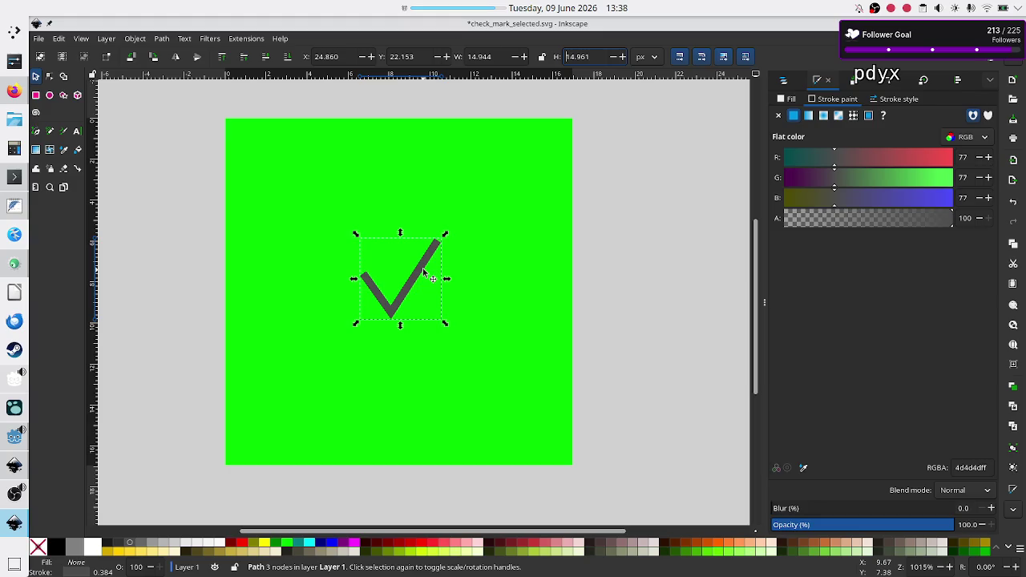
Drag the left arm's end node down and then further left to reshape the tick.
scroll(424, 272, up, 2)
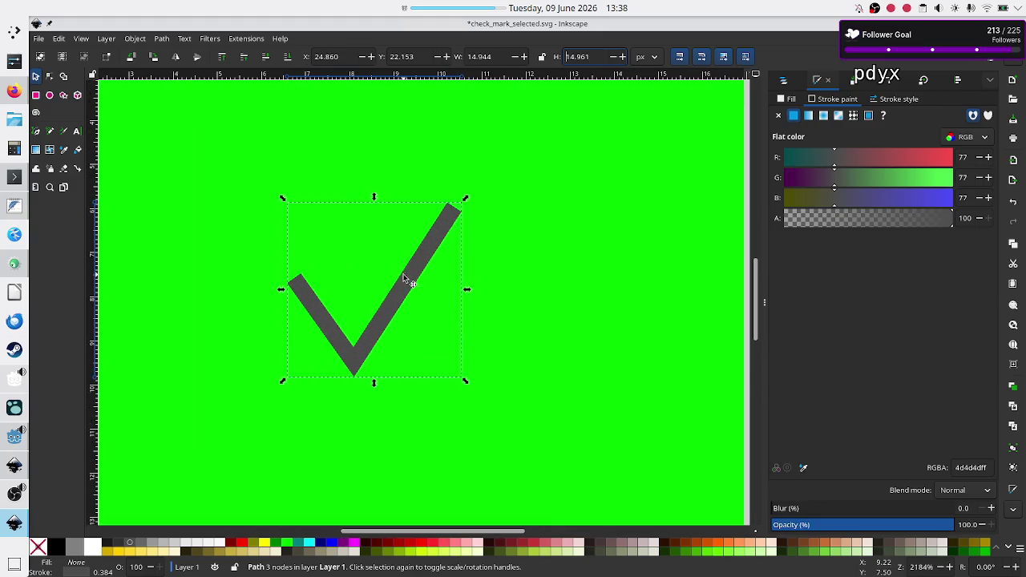
click(405, 278)
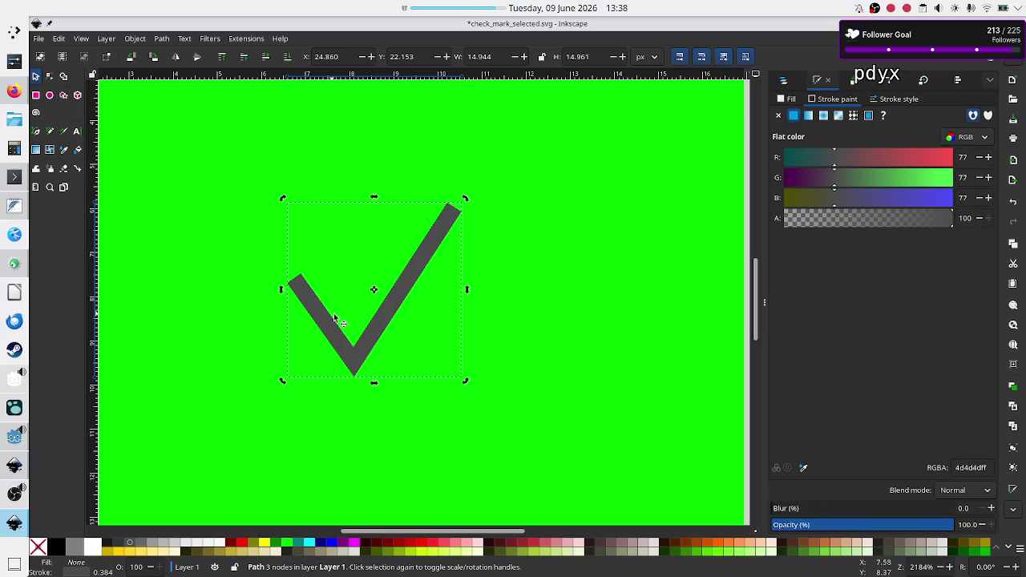
click(49, 77)
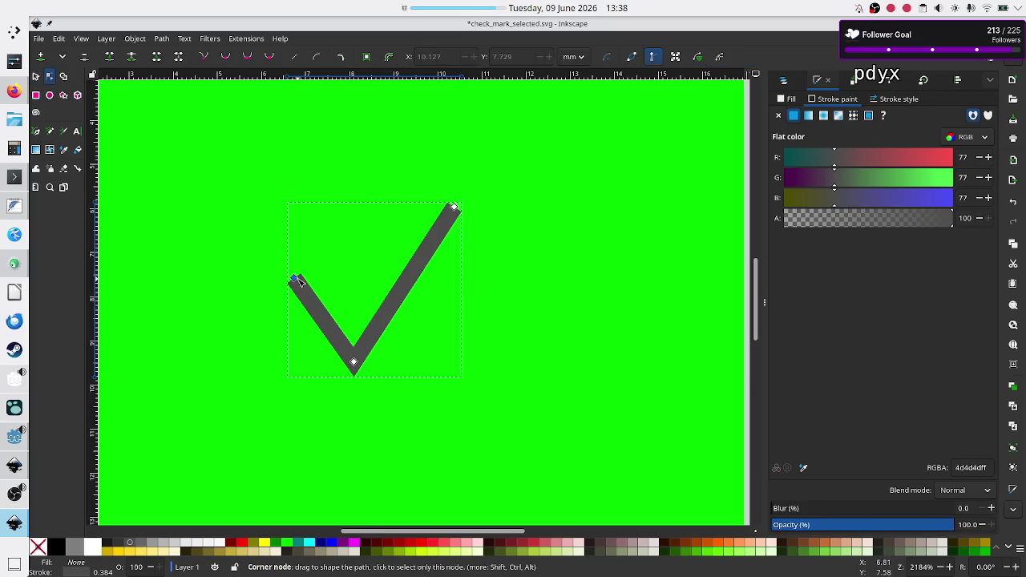
mouse_move(298, 284)
mouse_down()
mouse_move(301, 311)
mouse_move(293, 307)
mouse_move(304, 300)
mouse_move(286, 313)
mouse_move(293, 318)
mouse_move(206, 311)
mouse_move(296, 322)
mouse_up()
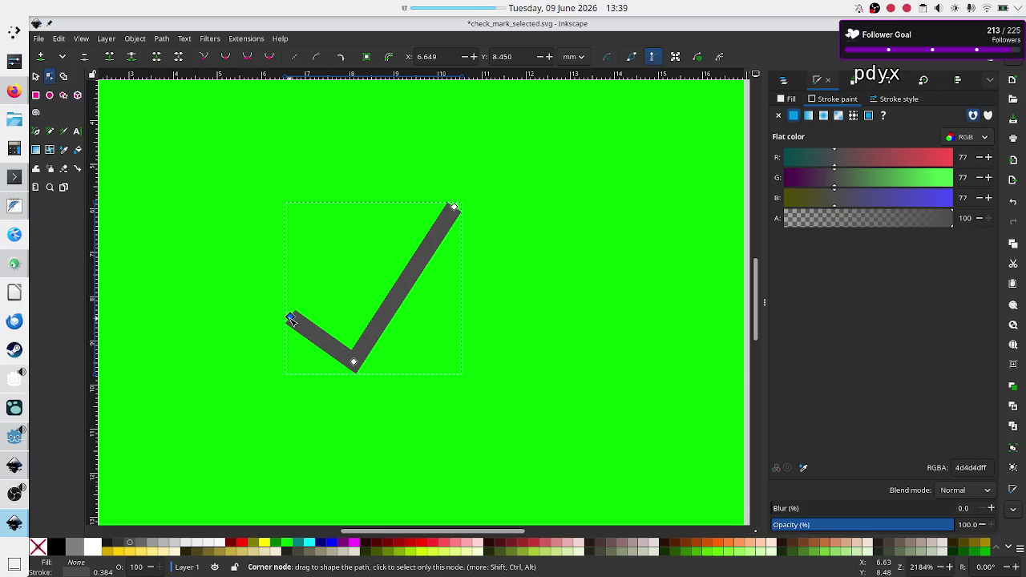
mouse_move(291, 320)
mouse_down()
mouse_move(206, 304)
mouse_move(174, 335)
mouse_move(309, 284)
mouse_move(176, 325)
mouse_move(213, 286)
mouse_move(263, 285)
mouse_up()
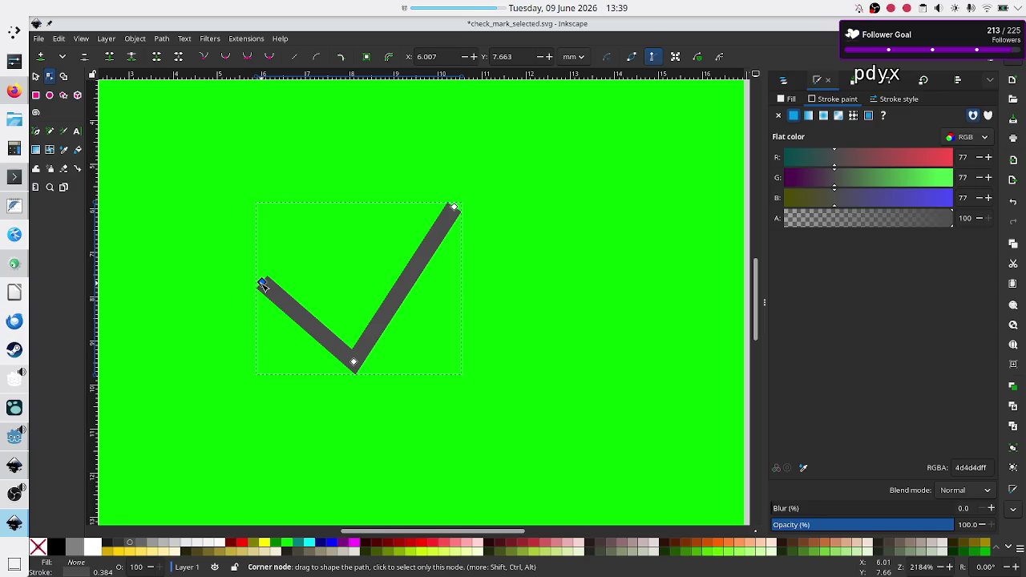
Drag the check mark's left end node lower and shorten its short left stroke.
mouse_move(264, 287)
mouse_down()
mouse_move(313, 260)
mouse_move(263, 296)
mouse_up()
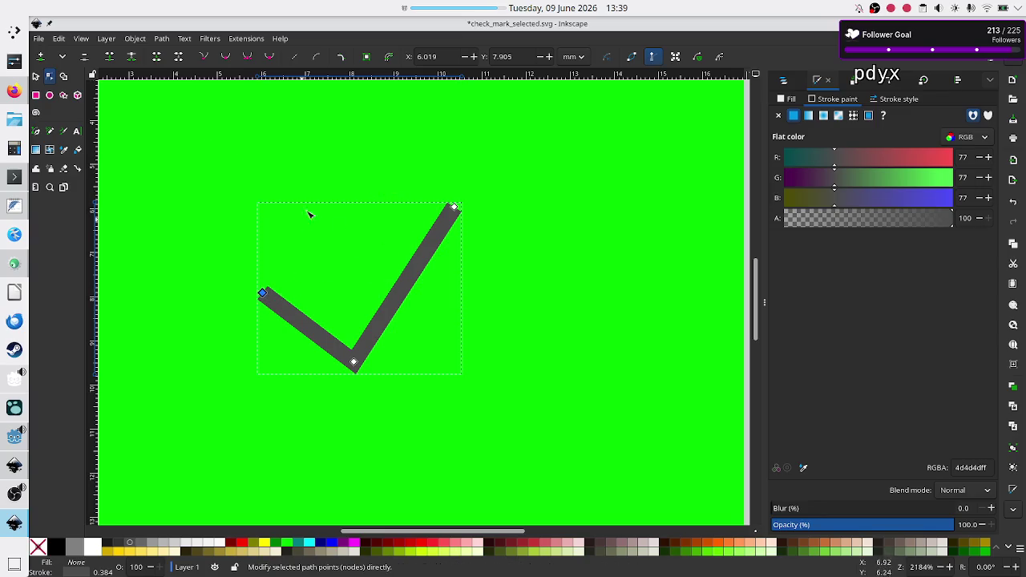
mouse_move(263, 295)
mouse_down()
mouse_move(252, 339)
mouse_move(281, 323)
mouse_move(317, 327)
mouse_move(199, 300)
mouse_move(280, 295)
mouse_move(153, 284)
mouse_up()
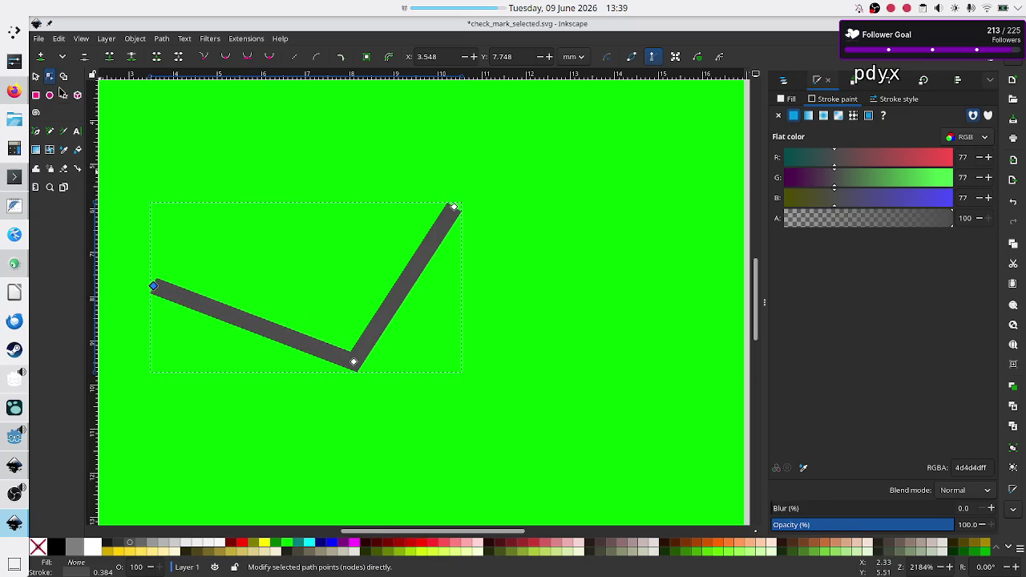
click(36, 77)
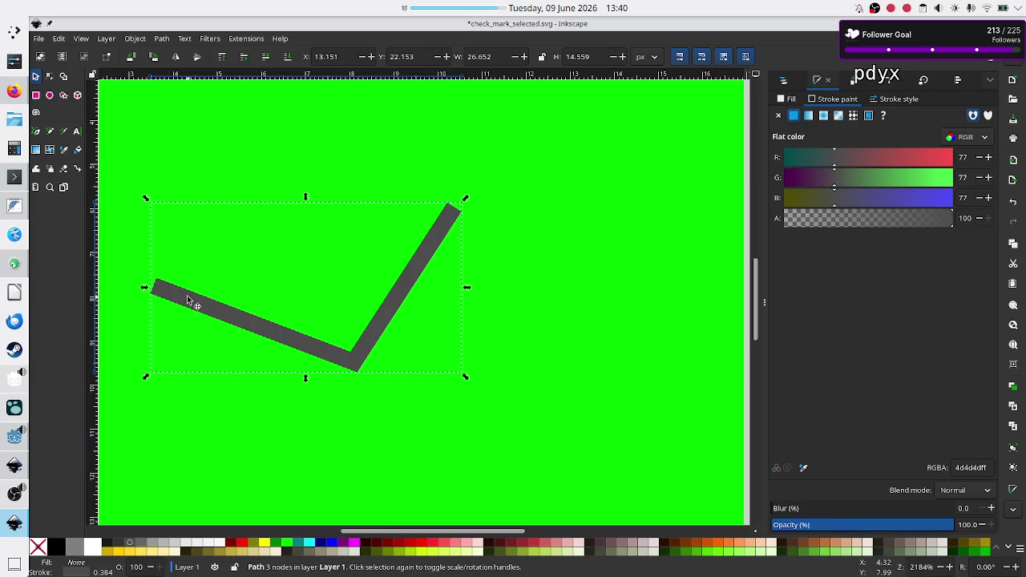
click(50, 79)
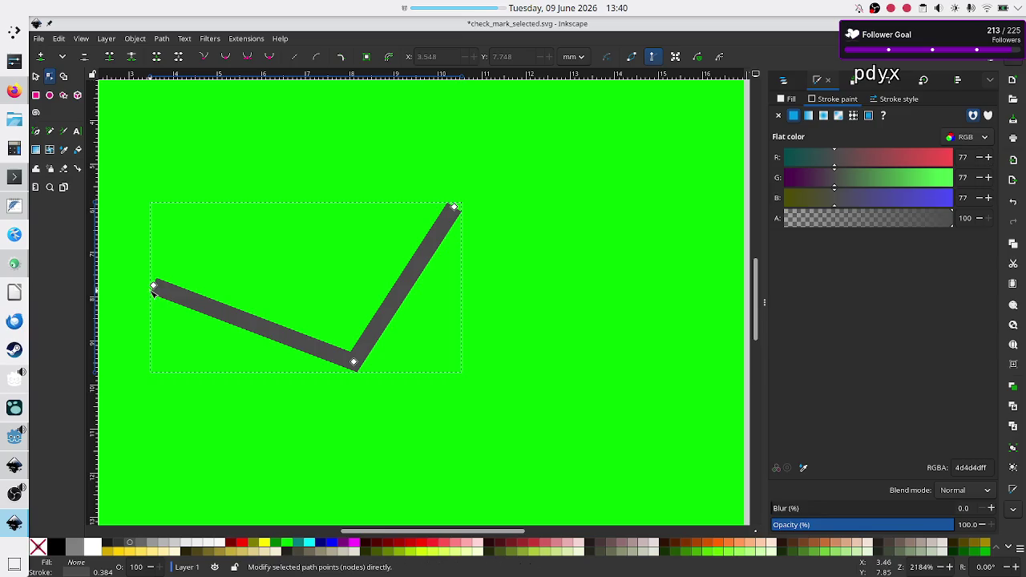
mouse_move(156, 292)
mouse_down()
mouse_move(268, 317)
mouse_move(262, 305)
mouse_move(274, 320)
mouse_up()
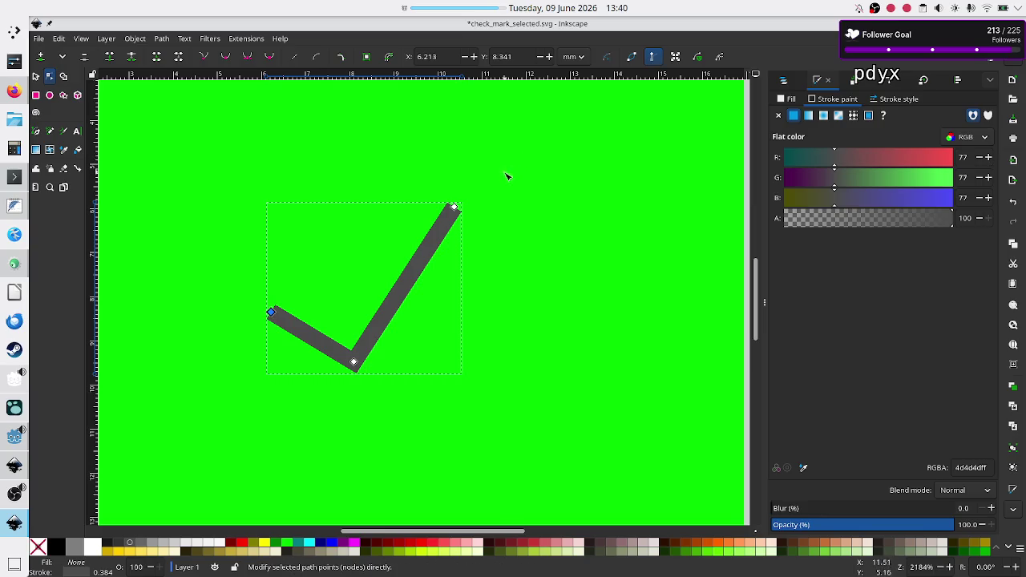
Compare the reshaped tick against the check-mark reference images in the browser.
key(alt+Tab)
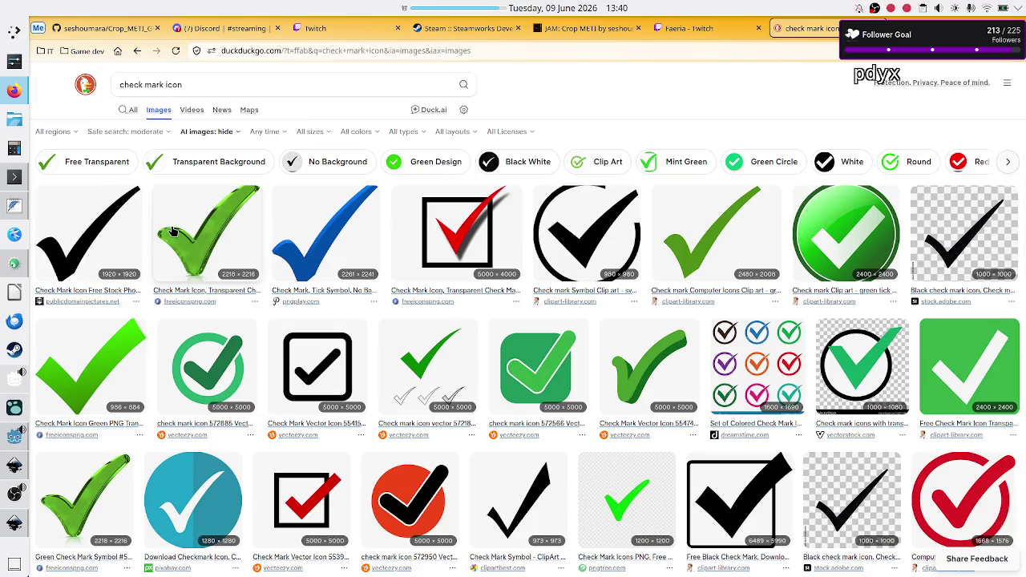
key(alt+Tab)
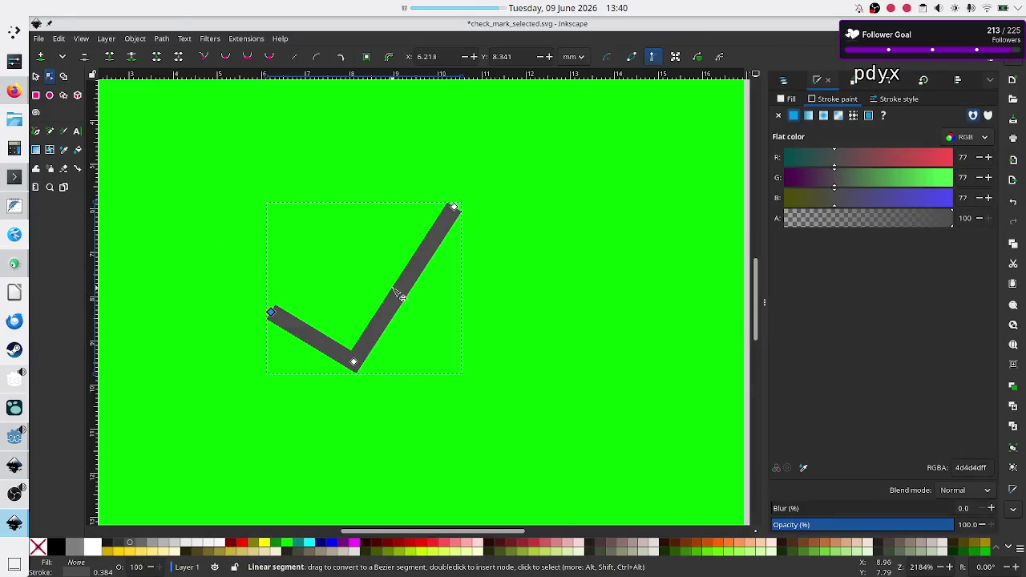
key(alt+Tab)
key(alt+Tab)
Drag the tick's top and bottom nodes together to reposition the arms.
drag(456, 210, 398, 283)
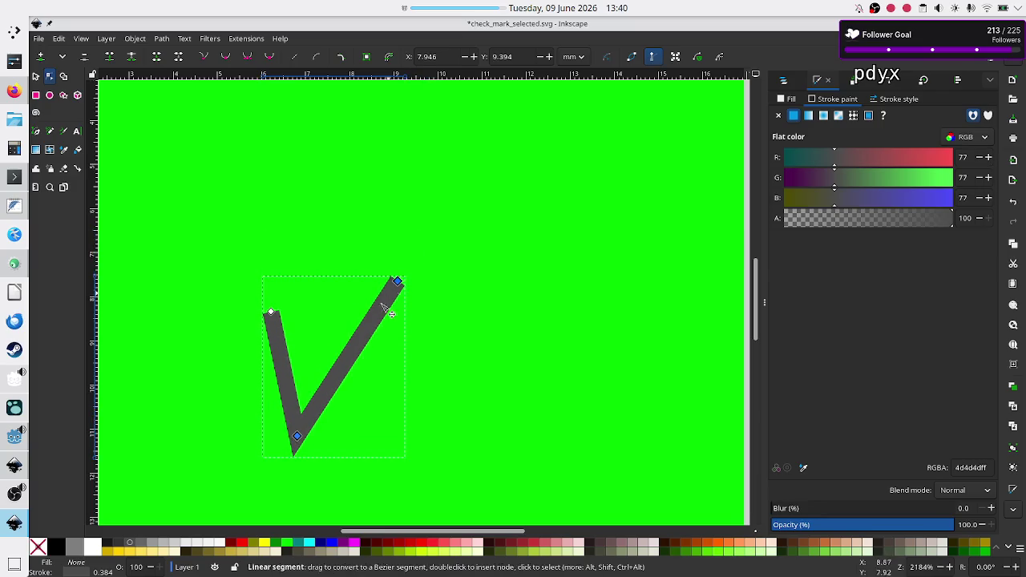
mouse_move(297, 438)
mouse_down()
mouse_move(307, 350)
mouse_move(296, 401)
mouse_move(335, 342)
mouse_move(320, 327)
mouse_move(344, 316)
mouse_move(323, 411)
mouse_move(408, 265)
mouse_move(378, 276)
mouse_move(321, 357)
mouse_move(316, 385)
mouse_up()
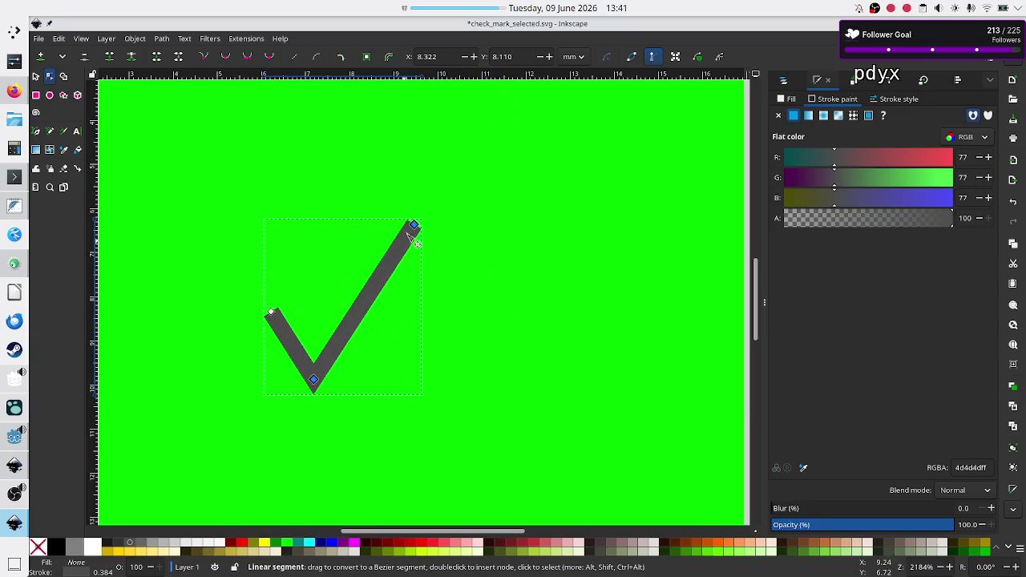
mouse_move(415, 229)
mouse_down()
mouse_move(361, 328)
mouse_move(446, 189)
mouse_move(381, 310)
mouse_up()
drag(439, 194, 441, 186)
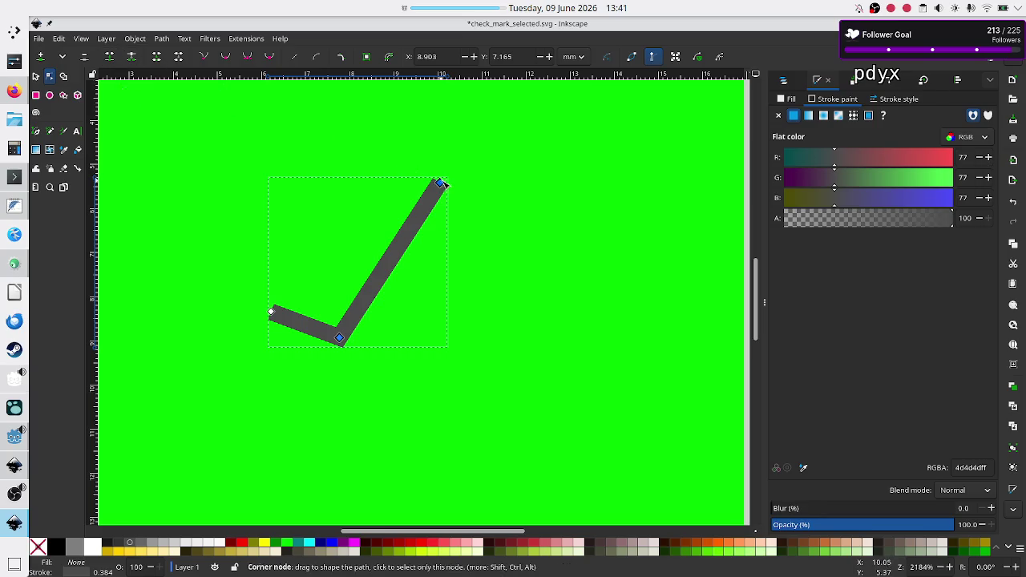
Pull the top node down-left and nudge the left end node up-right to balance the tick.
click(440, 183)
drag(439, 182, 408, 239)
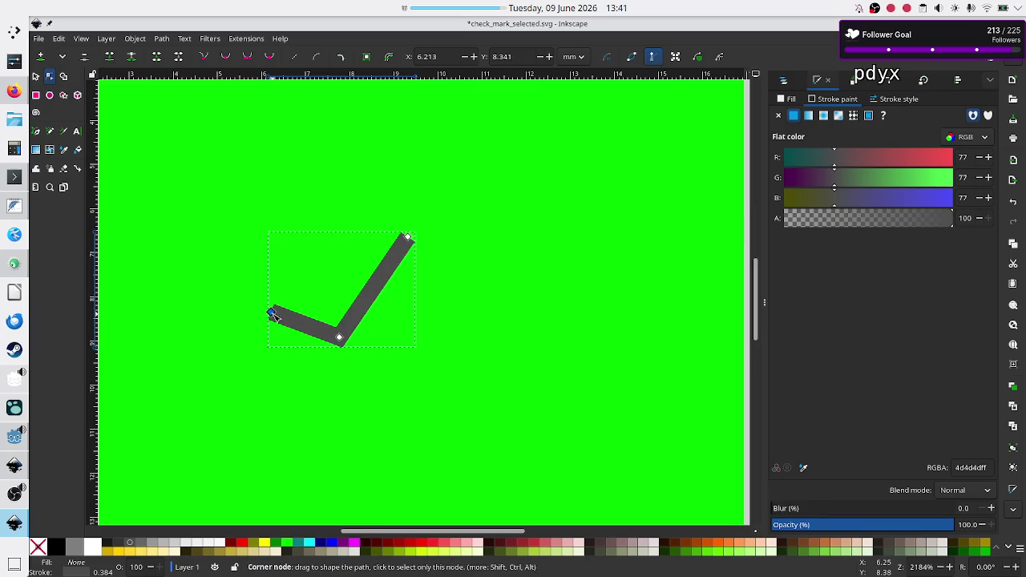
mouse_move(272, 315)
mouse_down()
mouse_move(272, 302)
mouse_move(297, 299)
mouse_up()
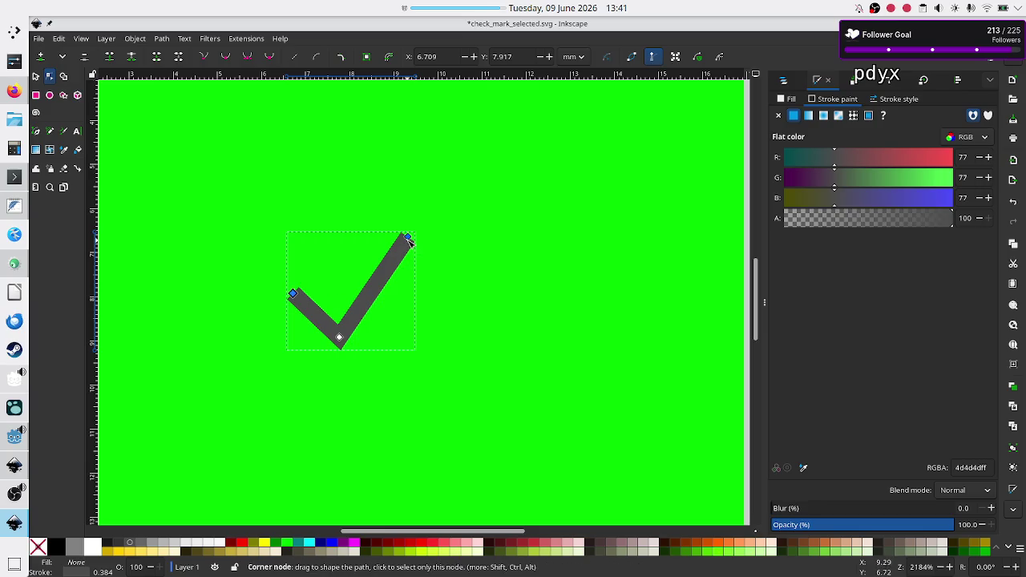
mouse_move(409, 241)
mouse_down()
mouse_move(371, 263)
mouse_move(396, 237)
mouse_move(405, 247)
mouse_up()
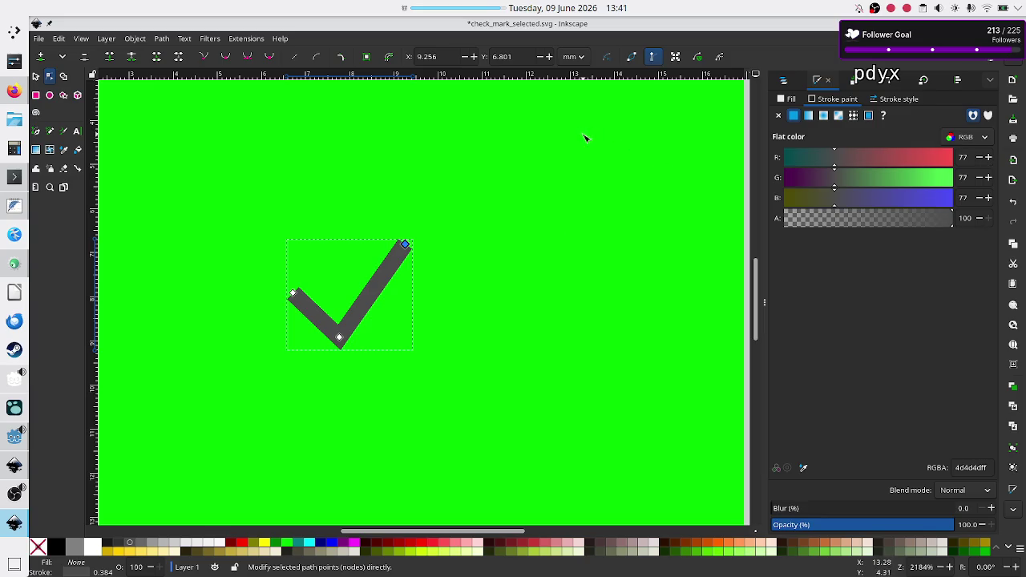
Select the check mark and set up proportional scaling in the Transform dialog's Scale tab.
click(35, 76)
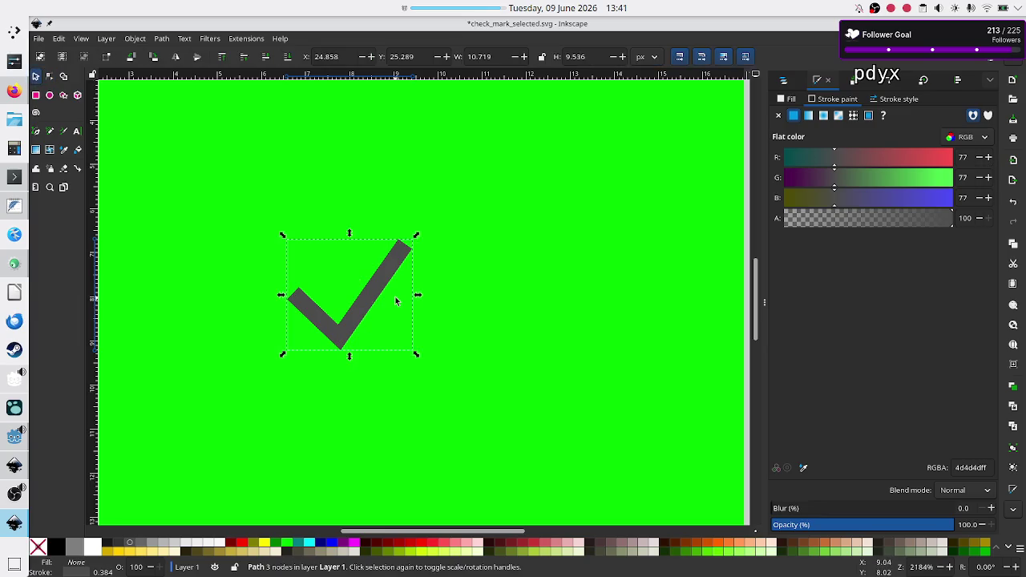
scroll(520, 276, down, 5)
scroll(521, 277, up, 6)
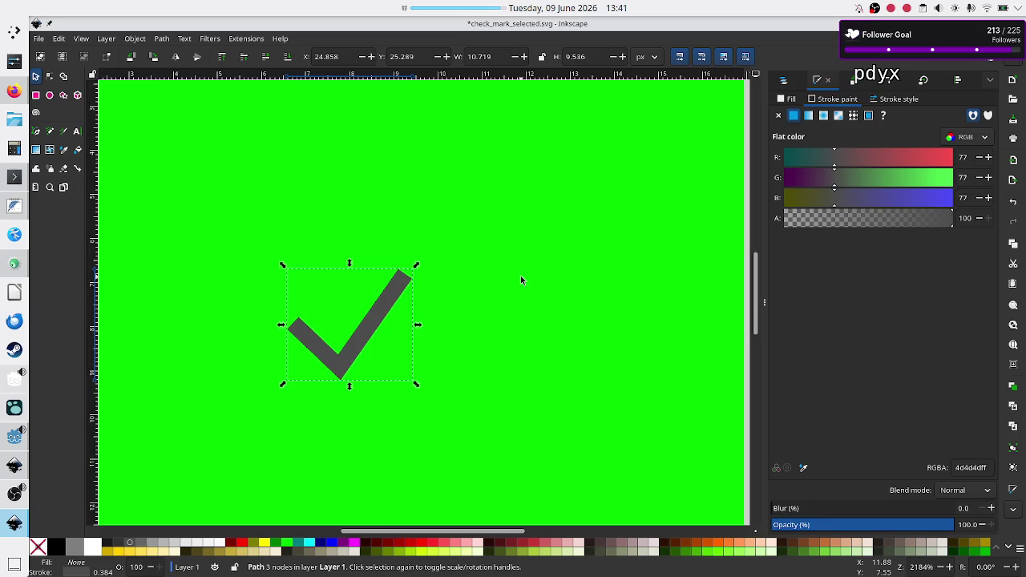
click(922, 81)
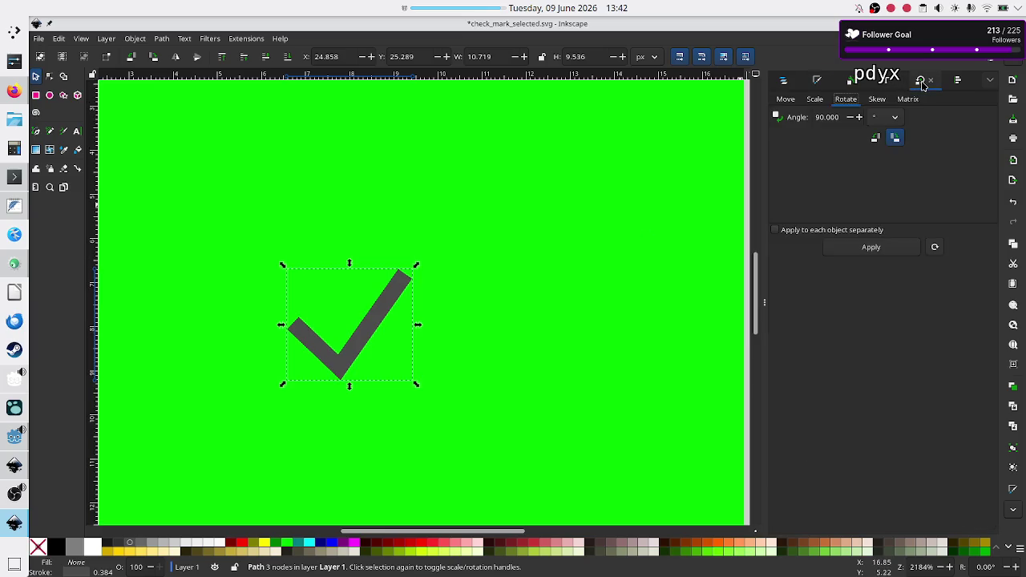
click(815, 101)
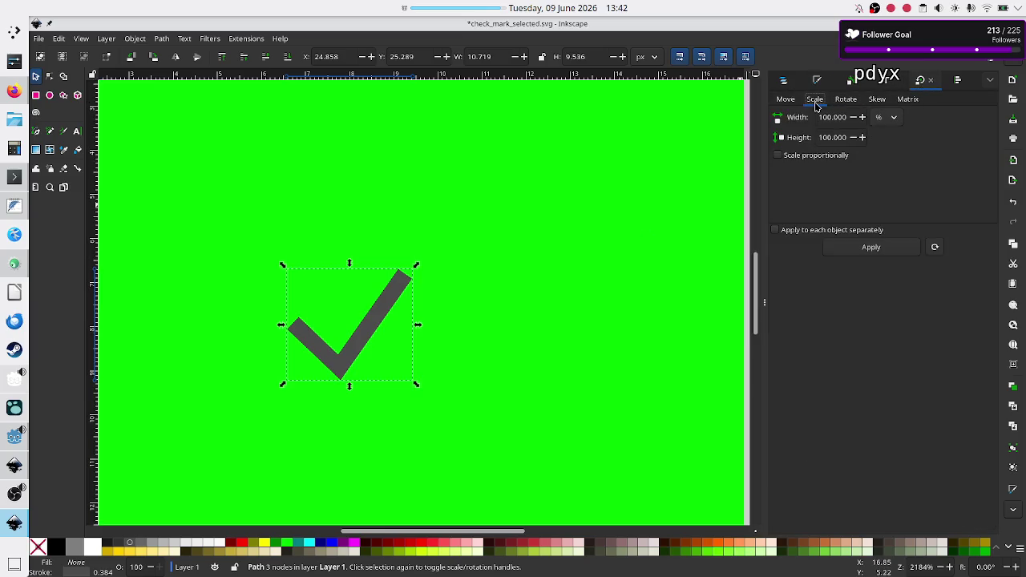
click(563, 234)
scroll(563, 234, down, 5)
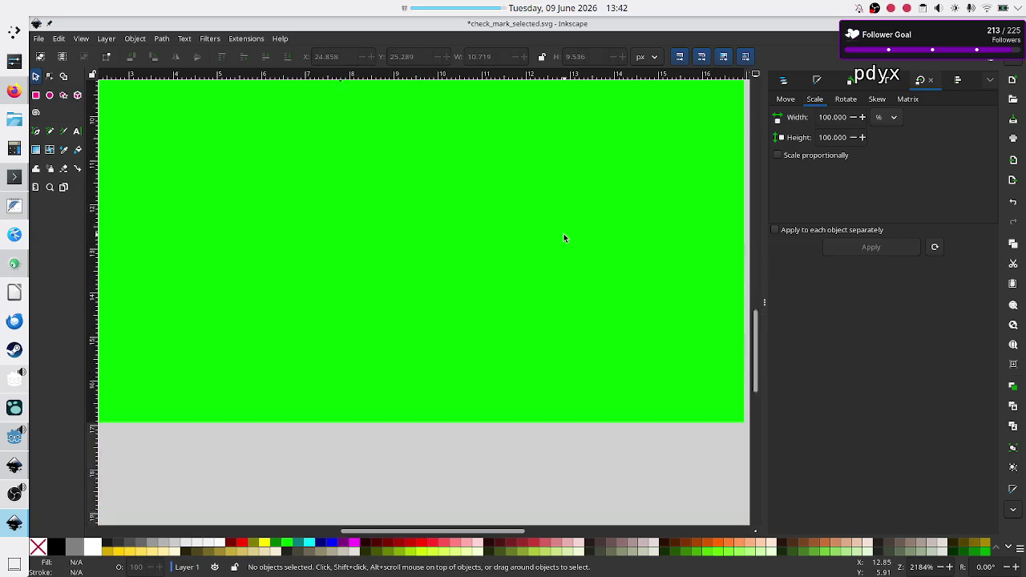
scroll(563, 237, up, 2)
ctrl+scroll(564, 238, down, 3)
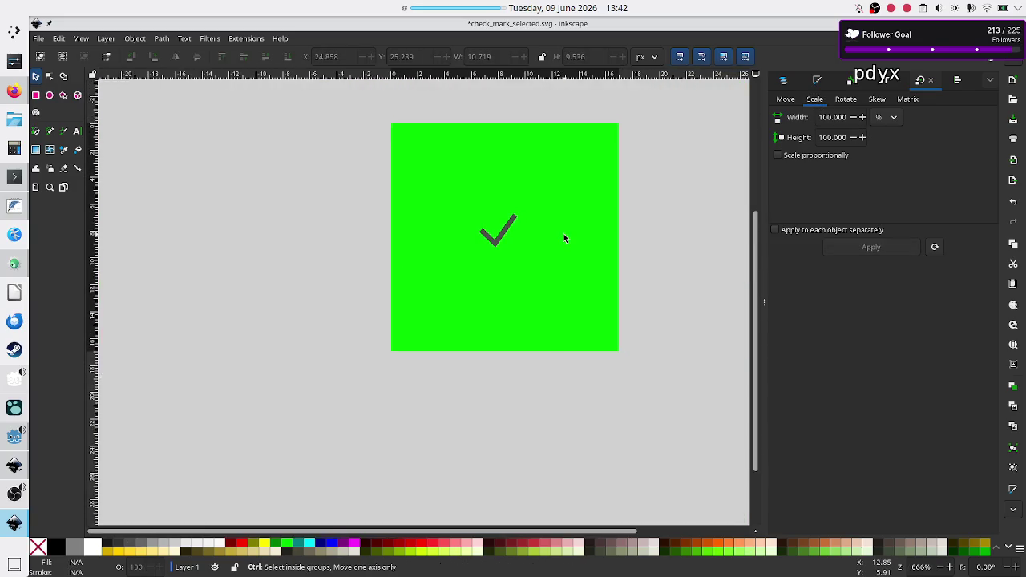
ctrl+scroll(563, 232, up, 1)
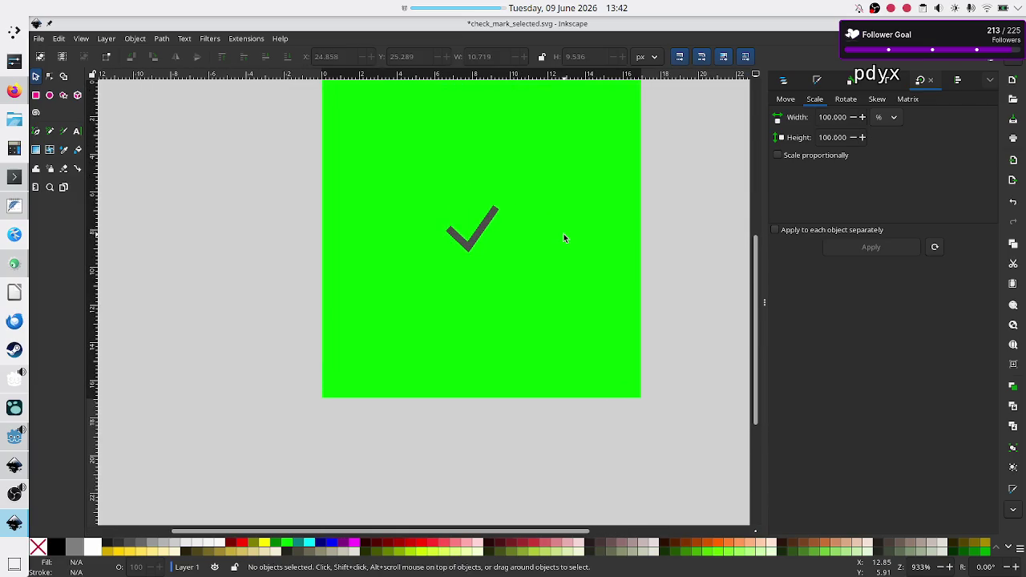
scroll(599, 254, up, 2)
scroll(599, 254, down, 1)
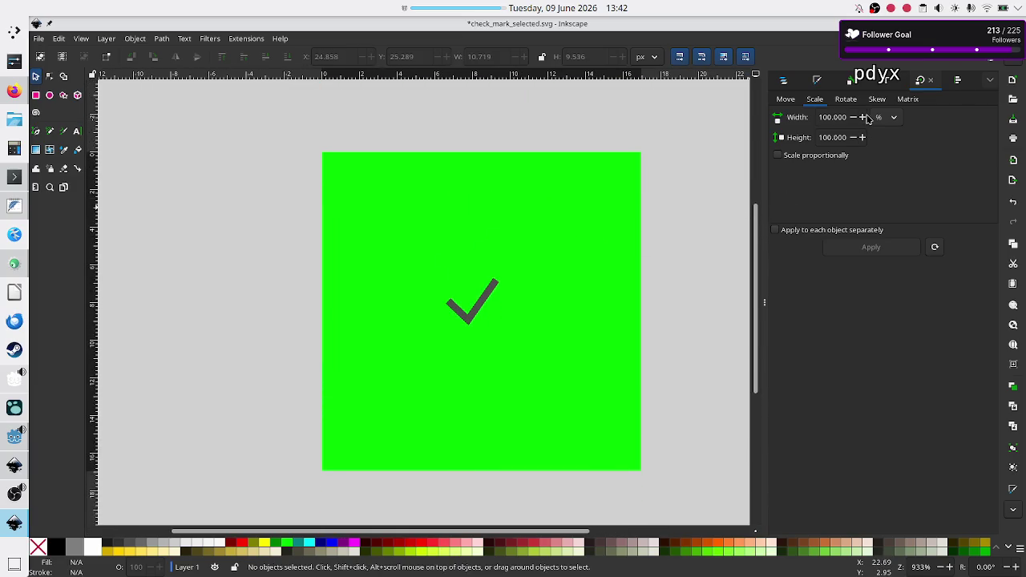
click(814, 156)
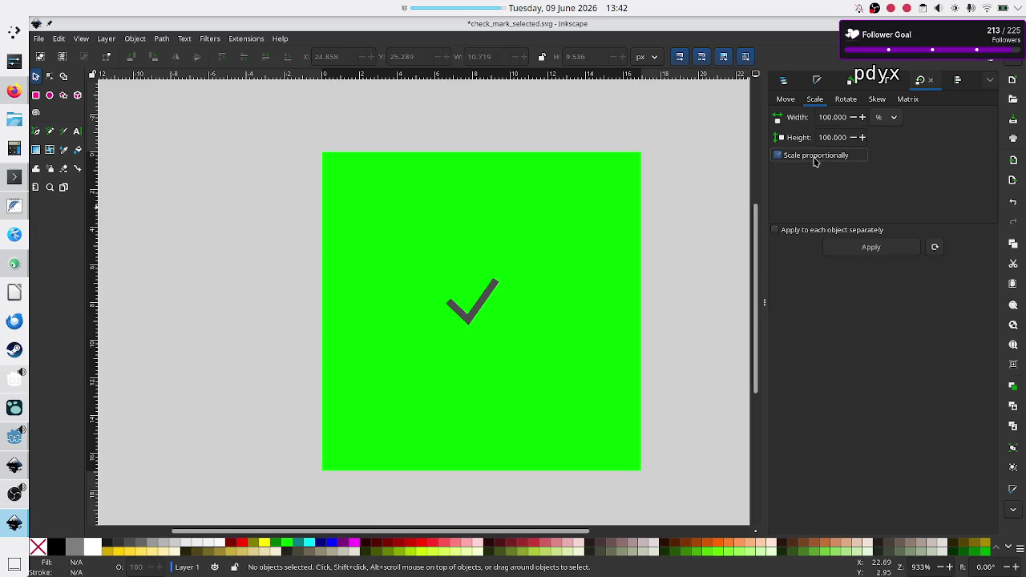
Try a 5000% width scale on the check mark, then undo it.
triple_click(843, 117)
text(500)
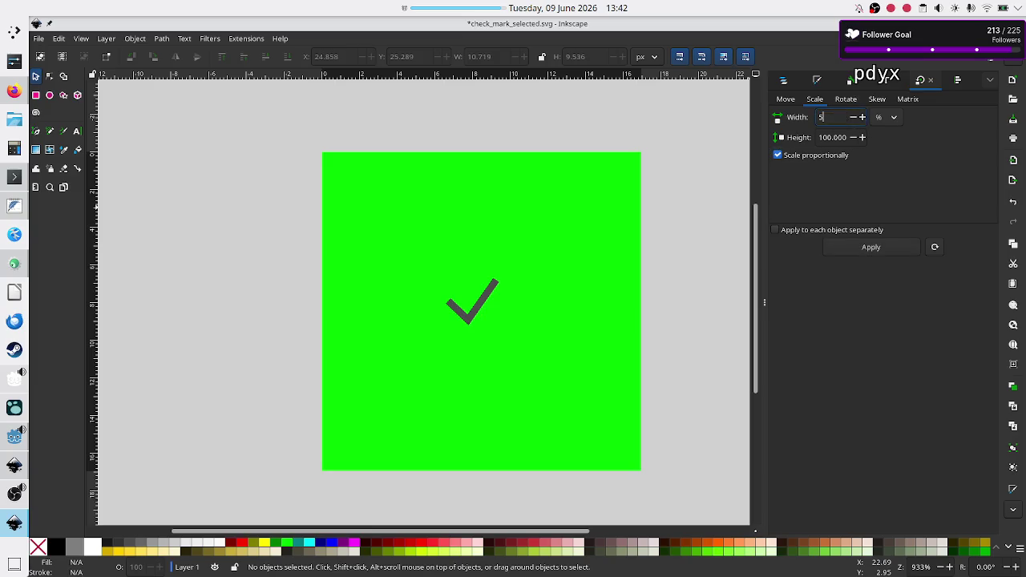
text(0)
key(Return)
click(470, 317)
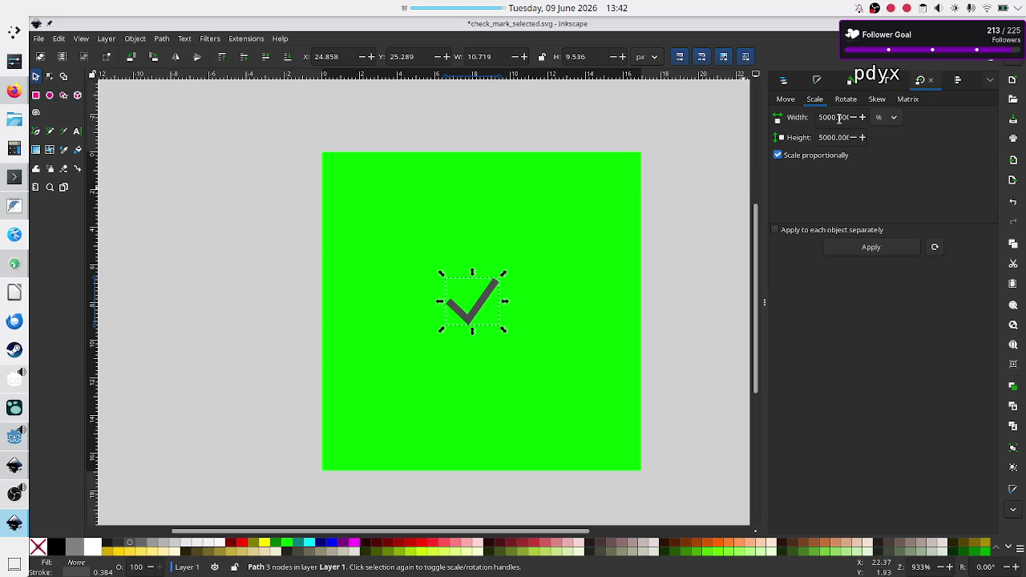
key(Return)
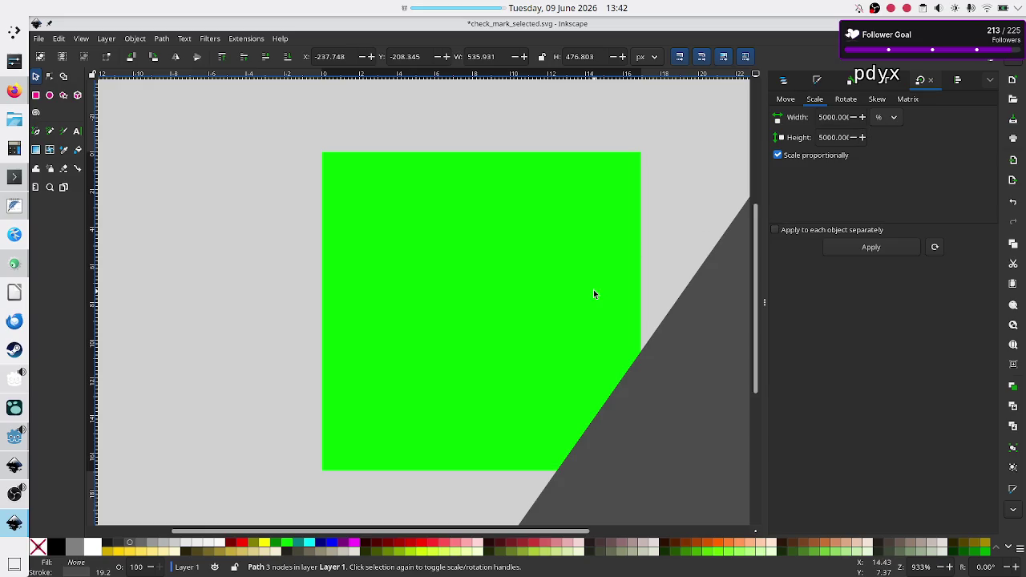
key(ctrl+z)
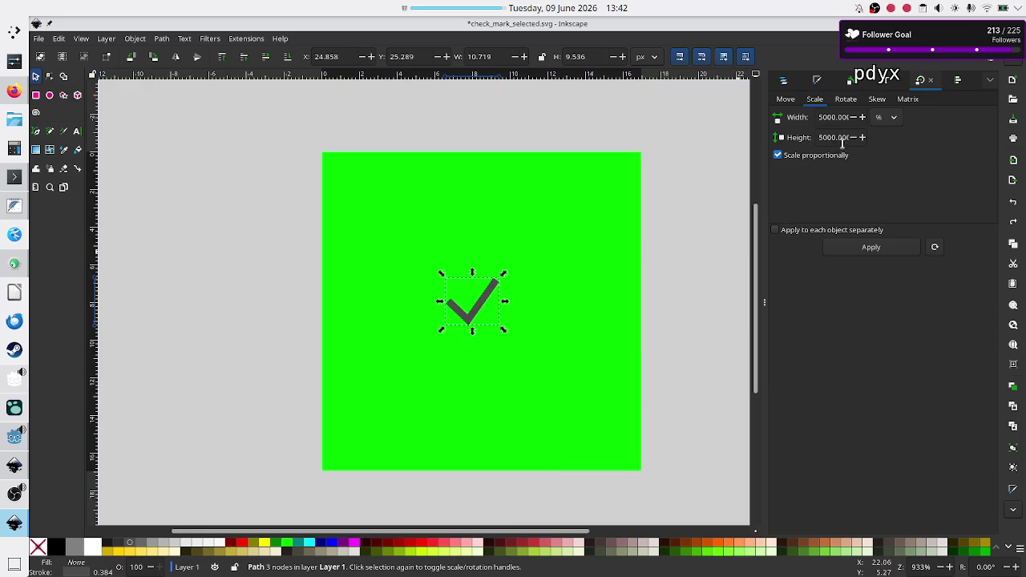
Scale the check mark to 200% twice, then by 130%.
triple_click(825, 117)
key(BackSpace)
text(200)
key(Return)
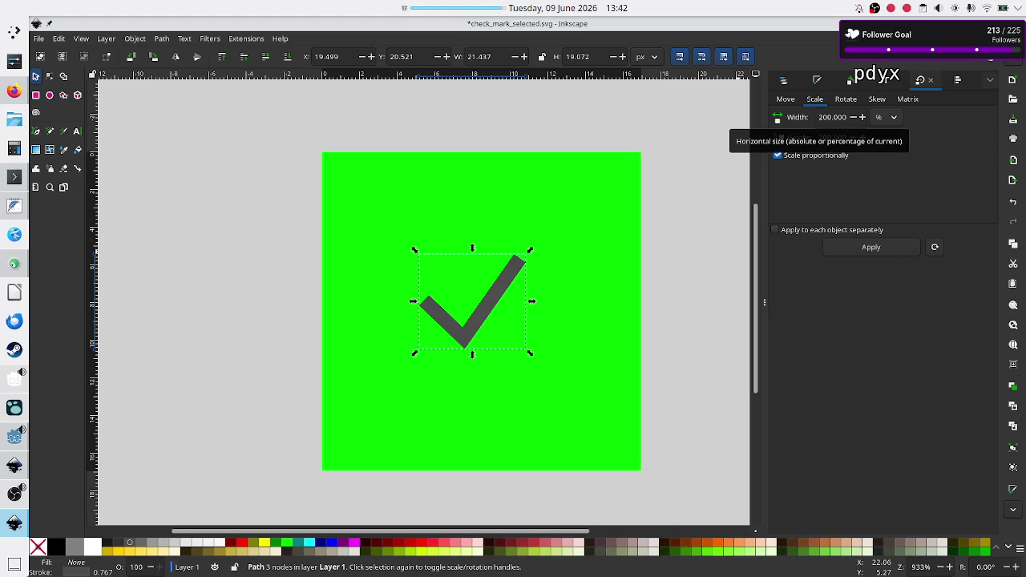
key(Return)
double_click(827, 119)
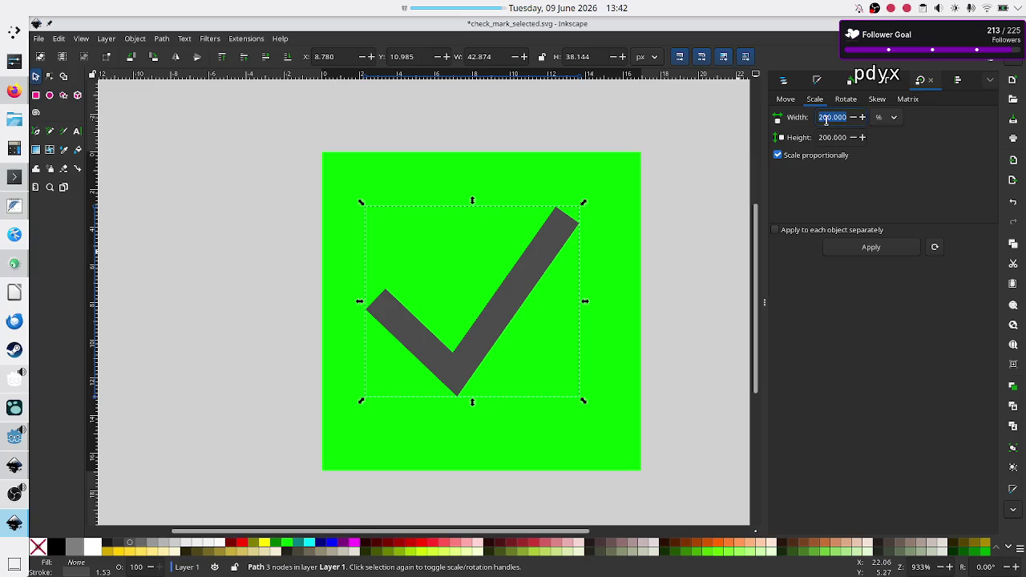
text(1)
text(30)
key(Return)
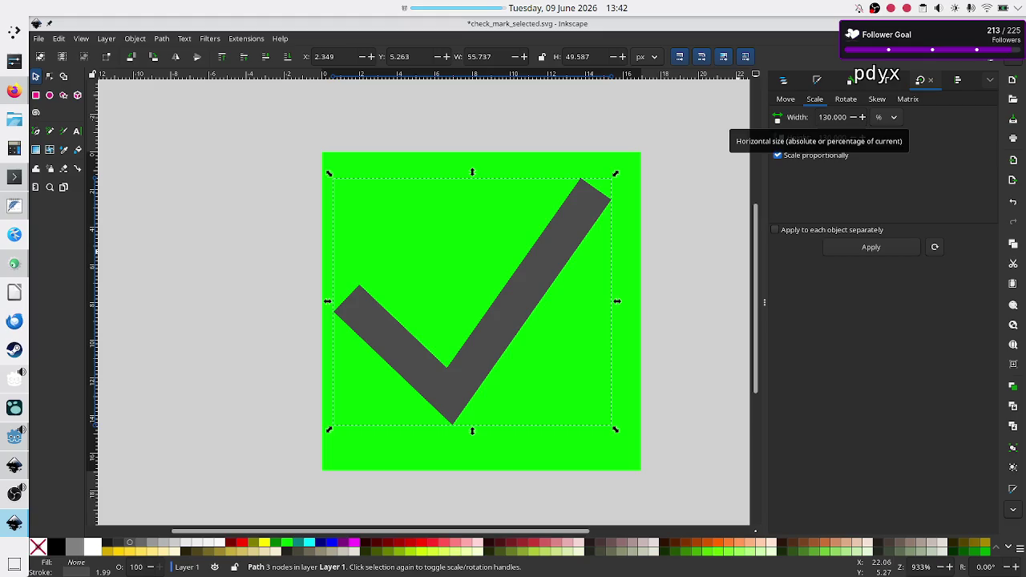
Apply a final 110% scale and nudge the check mark slightly right.
double_click(845, 118)
text(110)
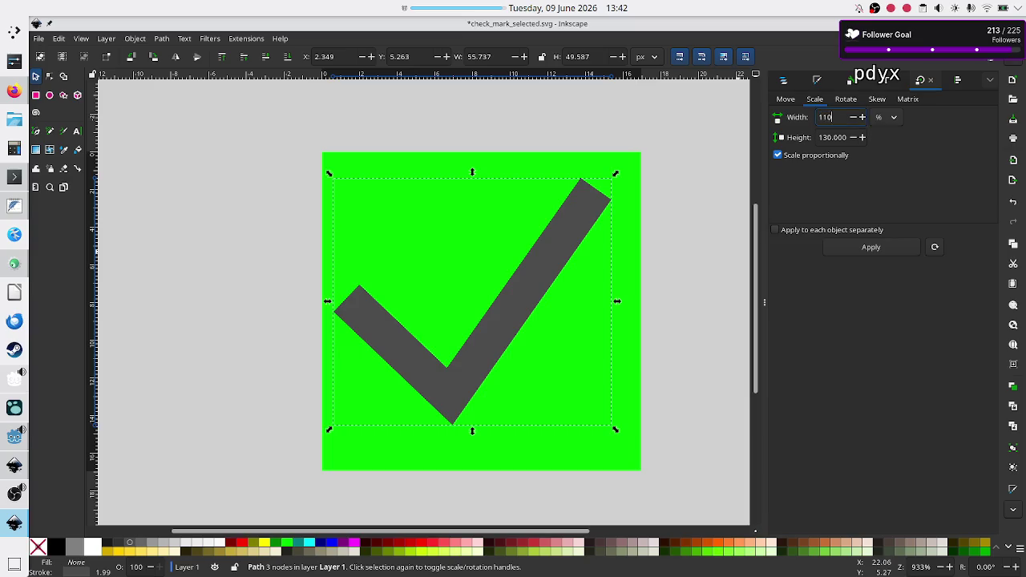
key(Return)
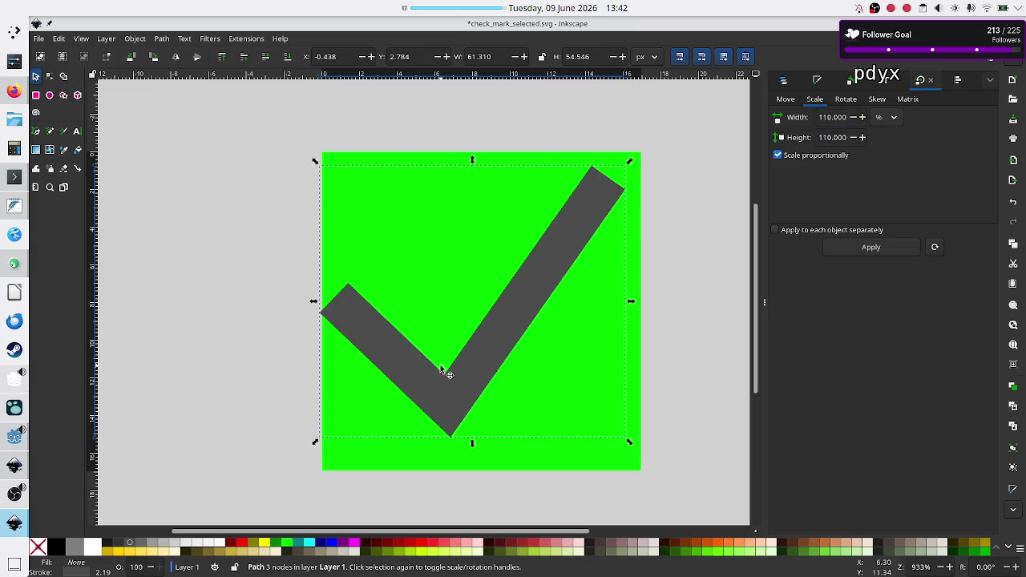
mouse_move(447, 394)
mouse_down()
mouse_move(460, 394)
mouse_move(456, 409)
mouse_up()
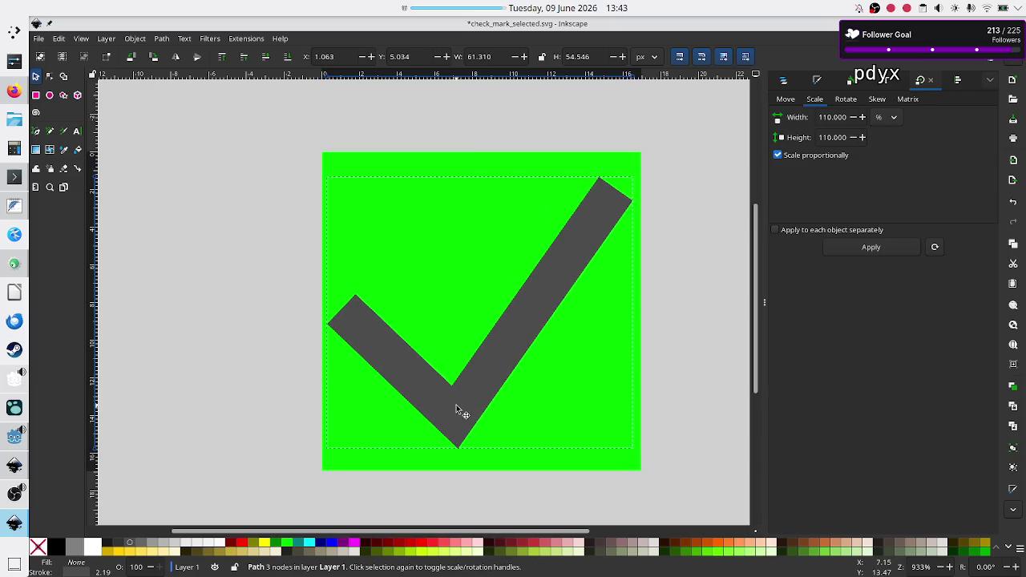
Centre the check mark horizontally and vertically on the page and save check_mark_selected.svg.
click(958, 81)
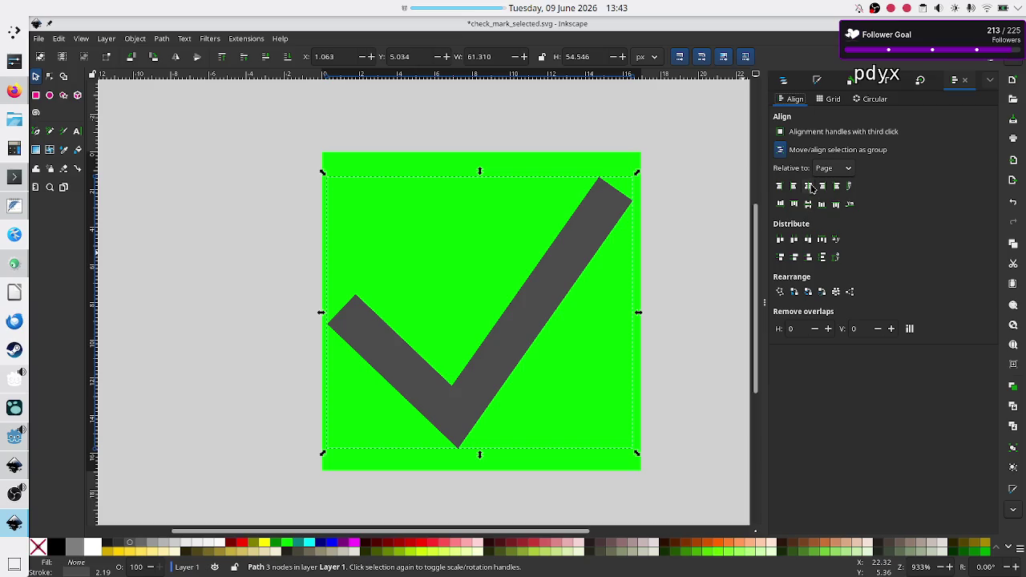
click(809, 186)
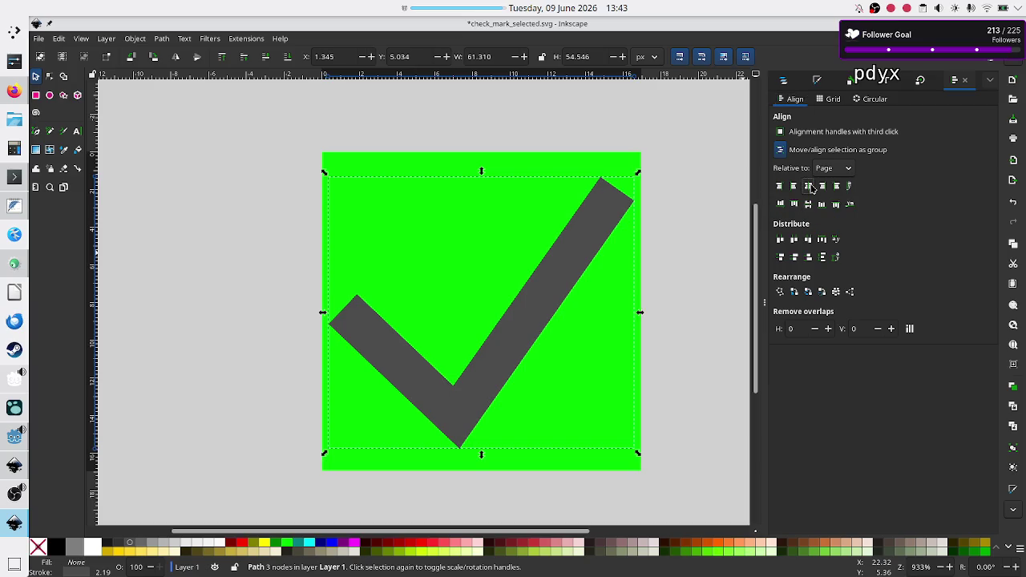
click(809, 205)
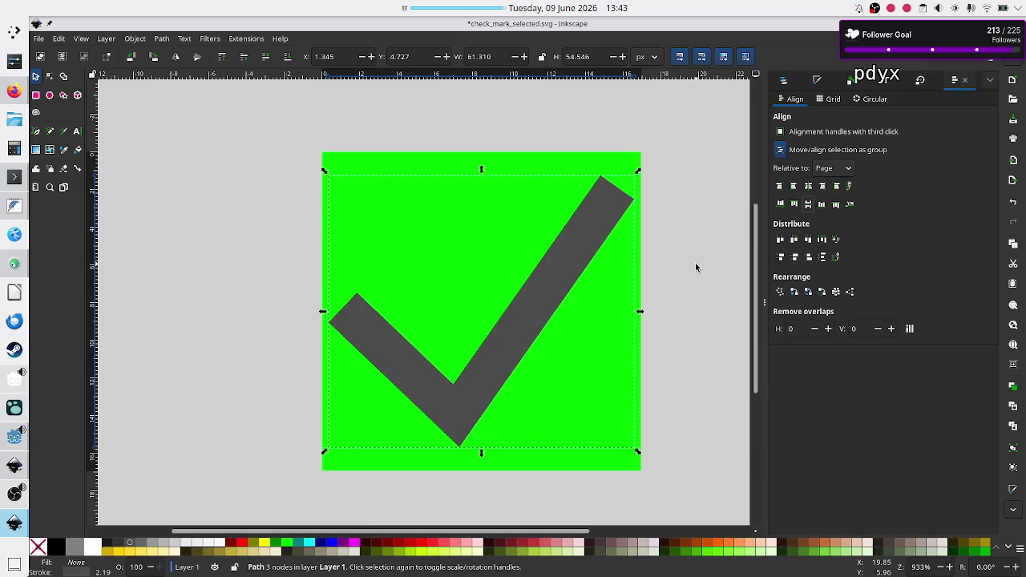
key(Escape)
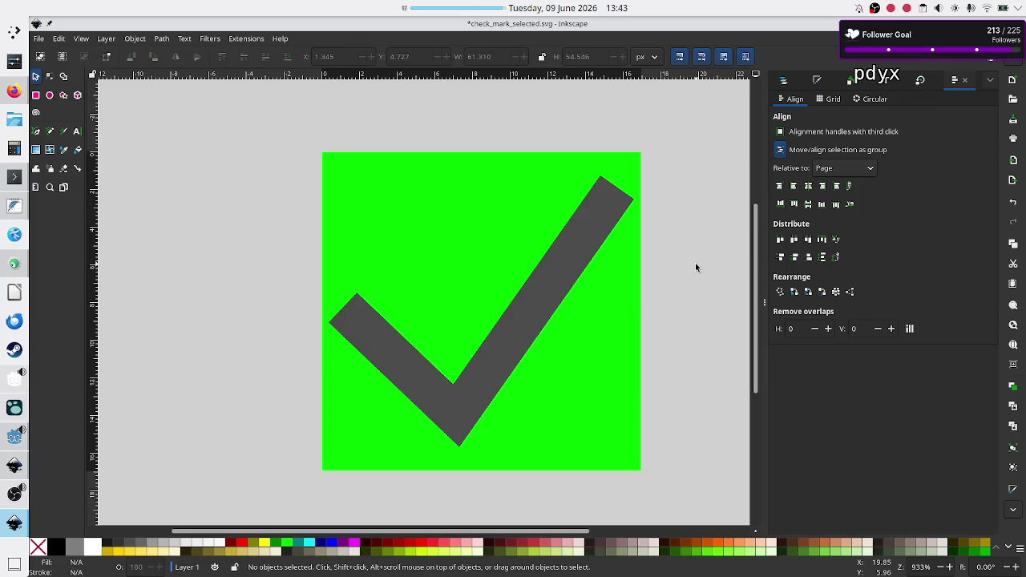
key(ctrl+s)
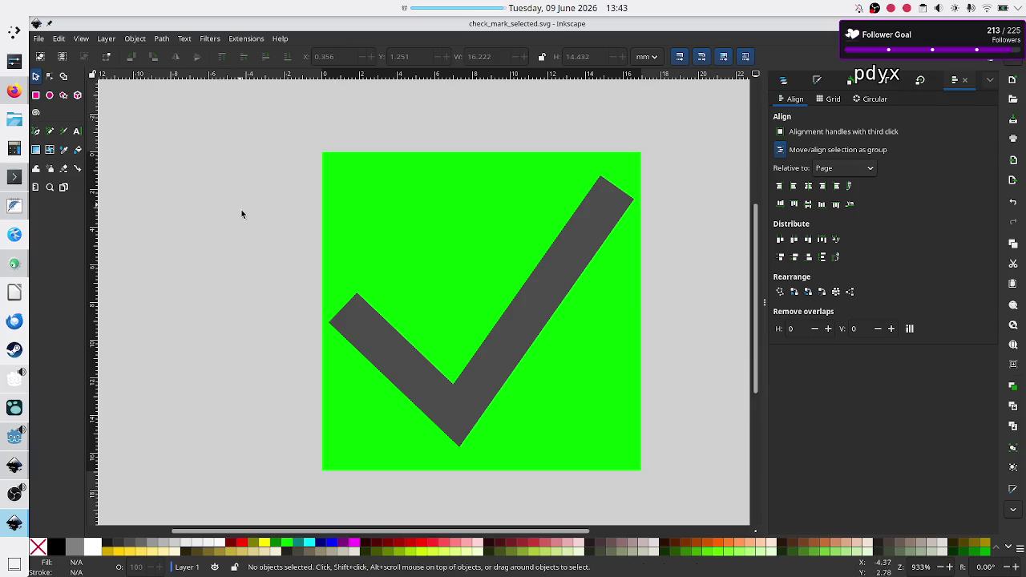
Set the check mark's stroke paint to R 0, G 0, B 0 (000000ff) and save.
click(366, 335)
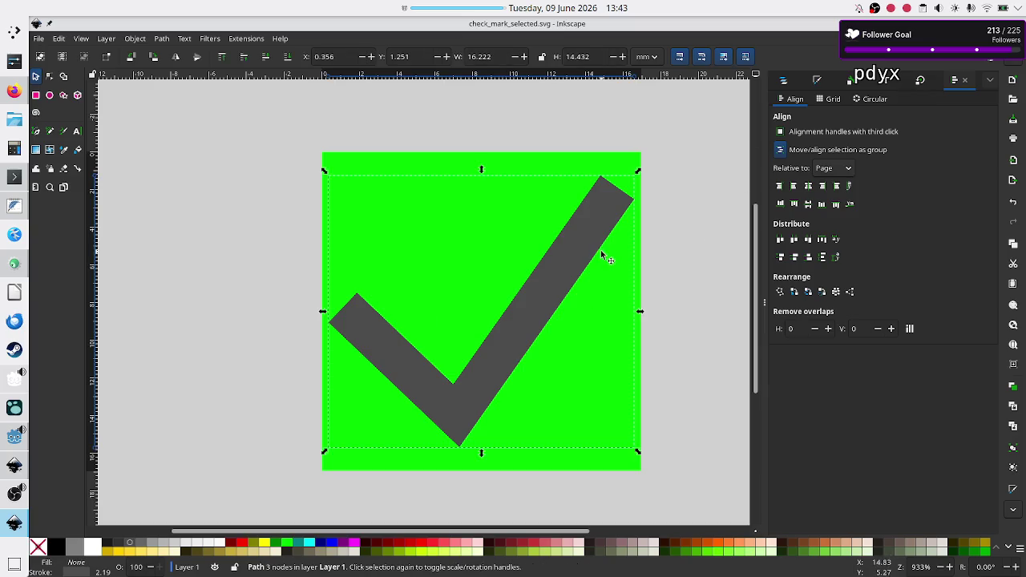
click(826, 79)
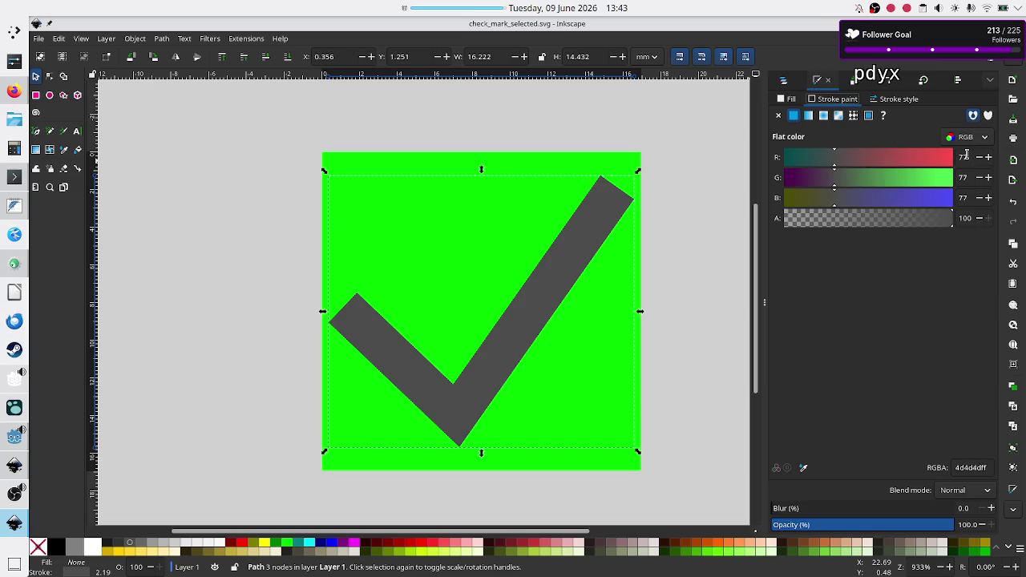
double_click(966, 156)
click(57, 549)
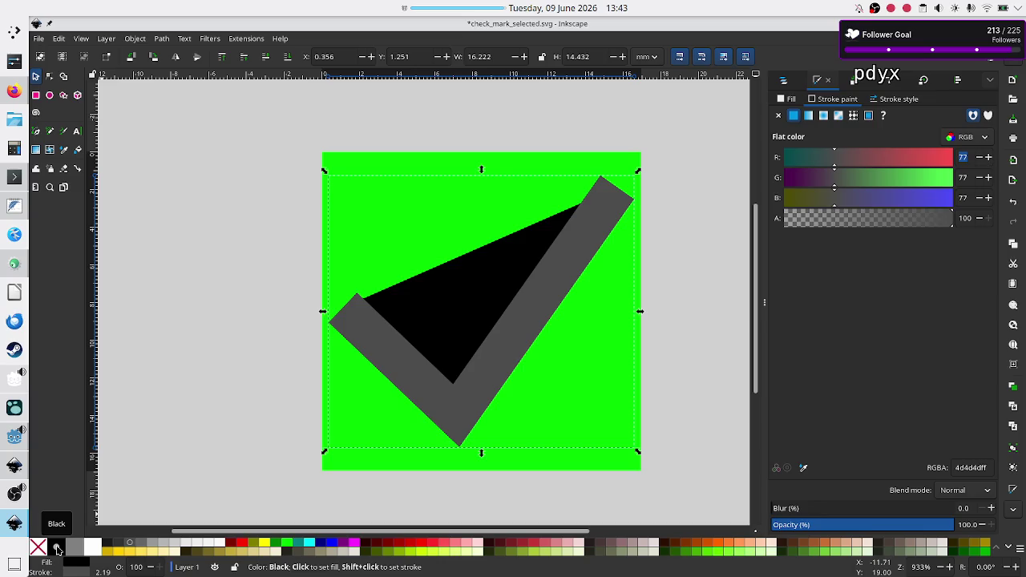
key(ctrl+z)
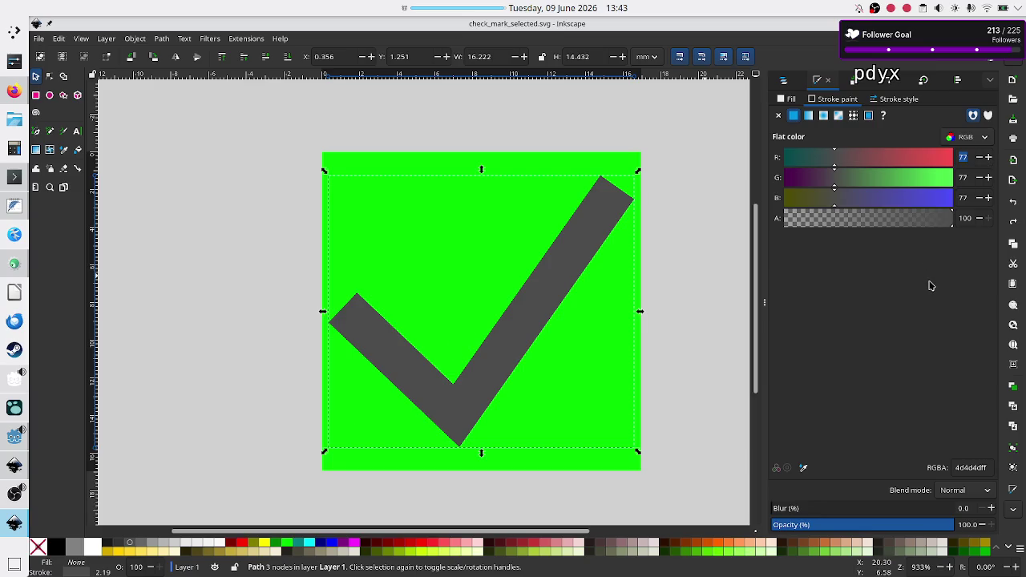
text(0)
key(Tab)
text(0)
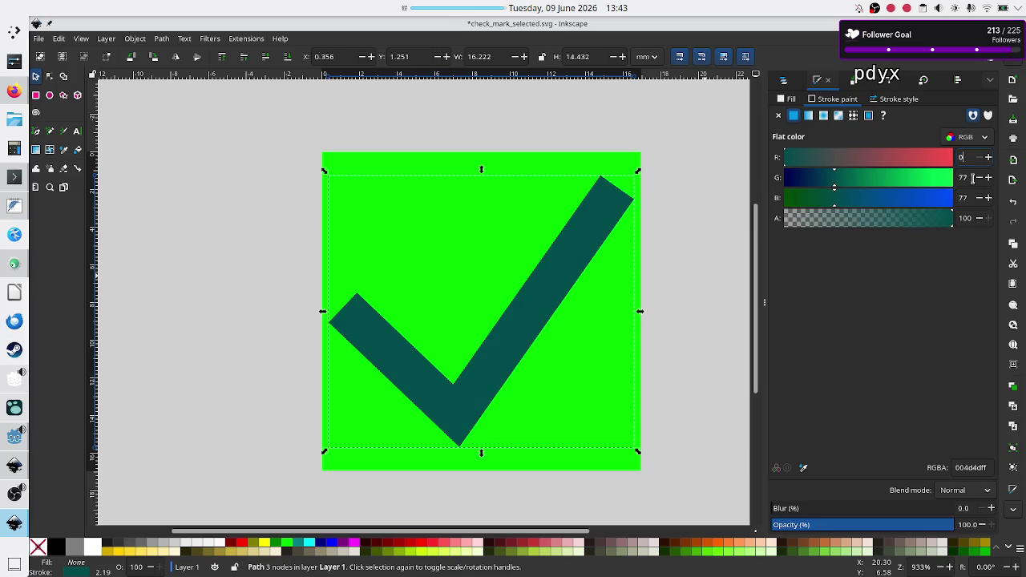
key(Tab)
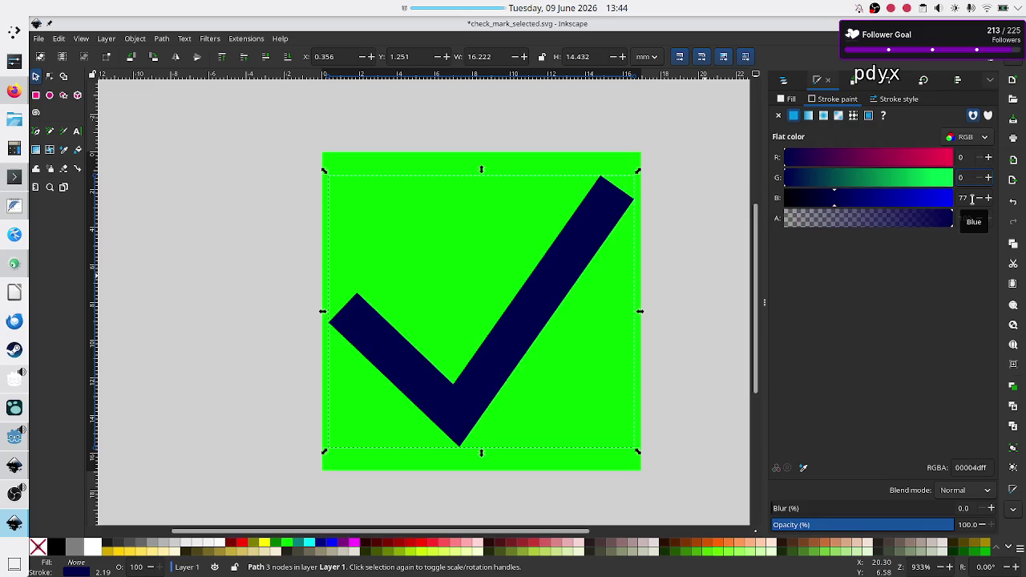
text(0)
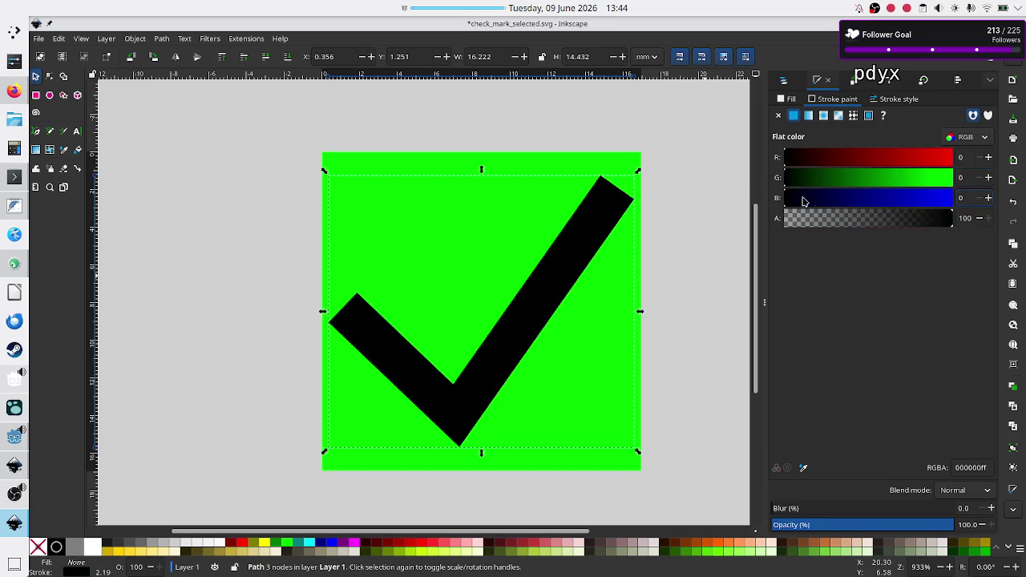
click(168, 150)
key(ctrl+s)
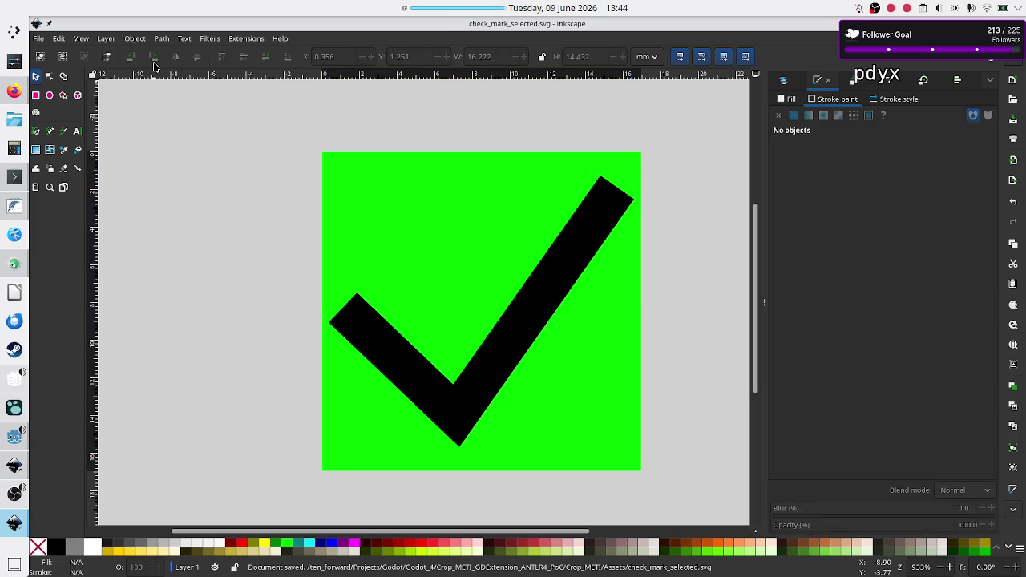
Save As check_mark_unselected.svg by inserting 'un' before 'selected' in the file name.
click(39, 40)
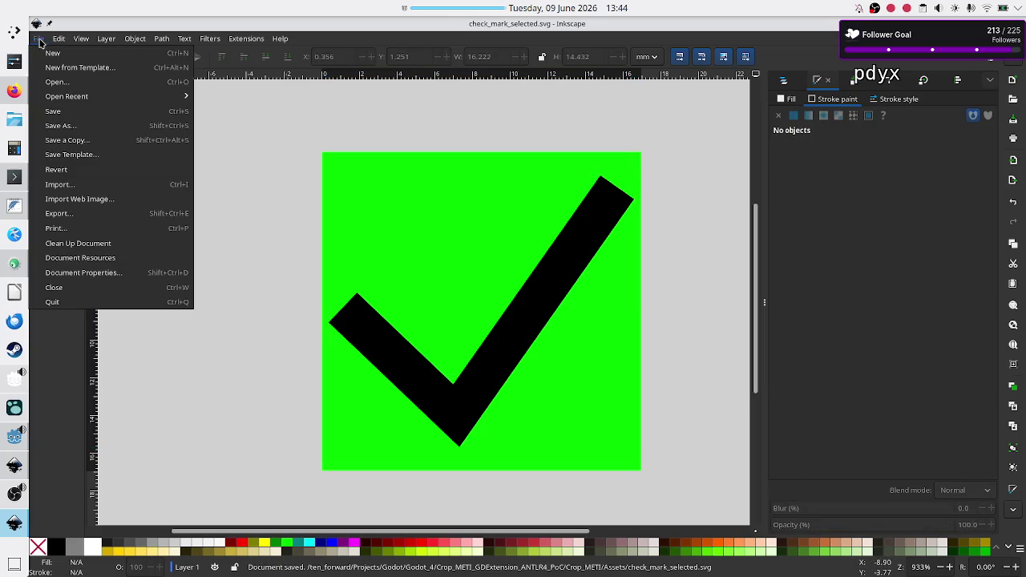
click(76, 127)
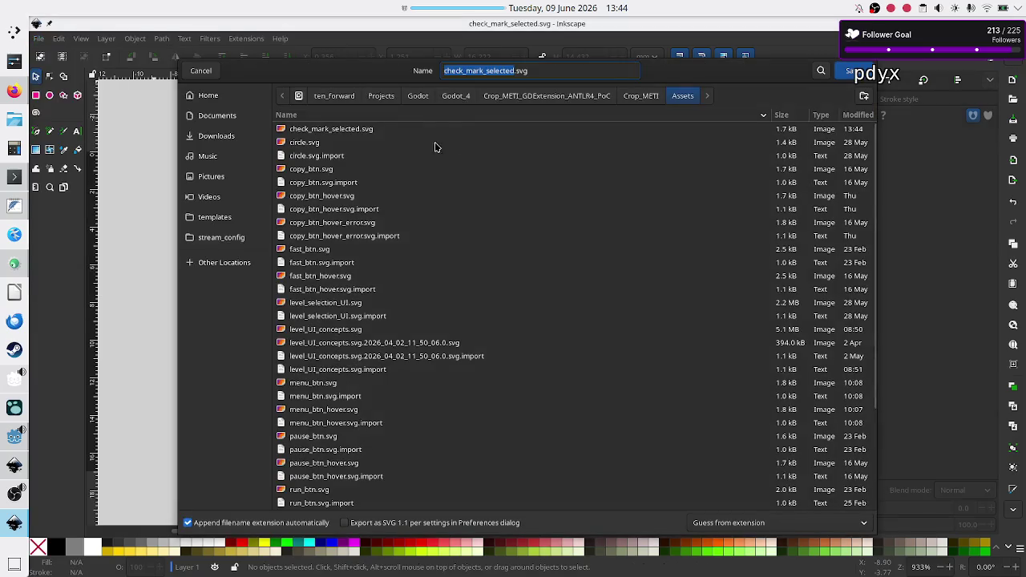
click(559, 75)
key(Left)
key(Left)
key(Left)
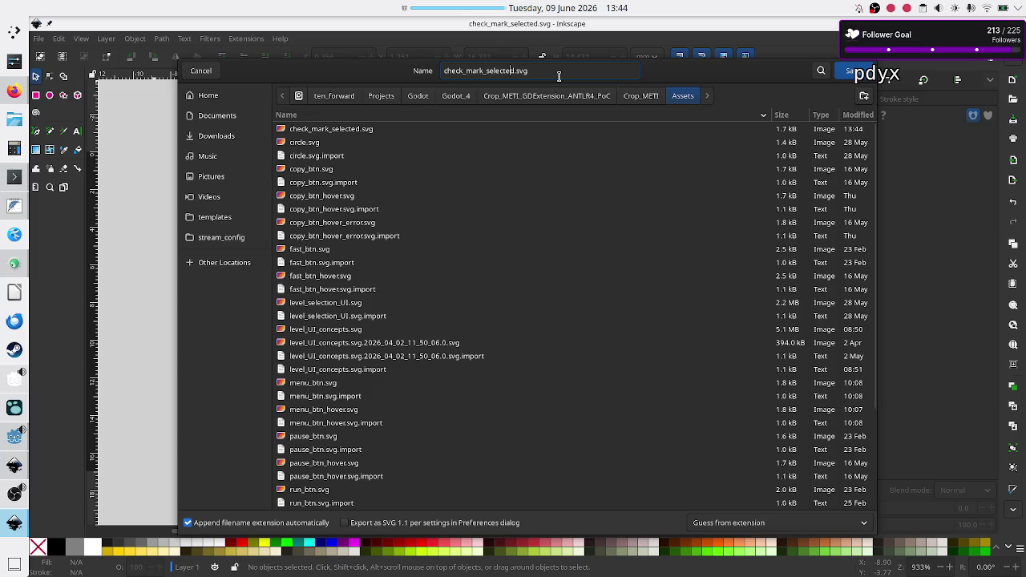
text(un)
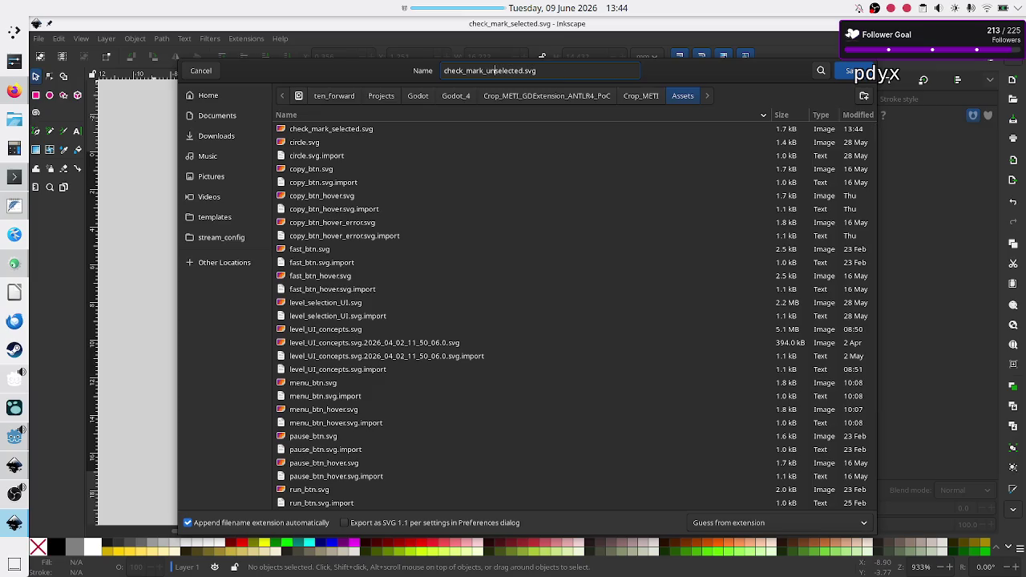
click(858, 71)
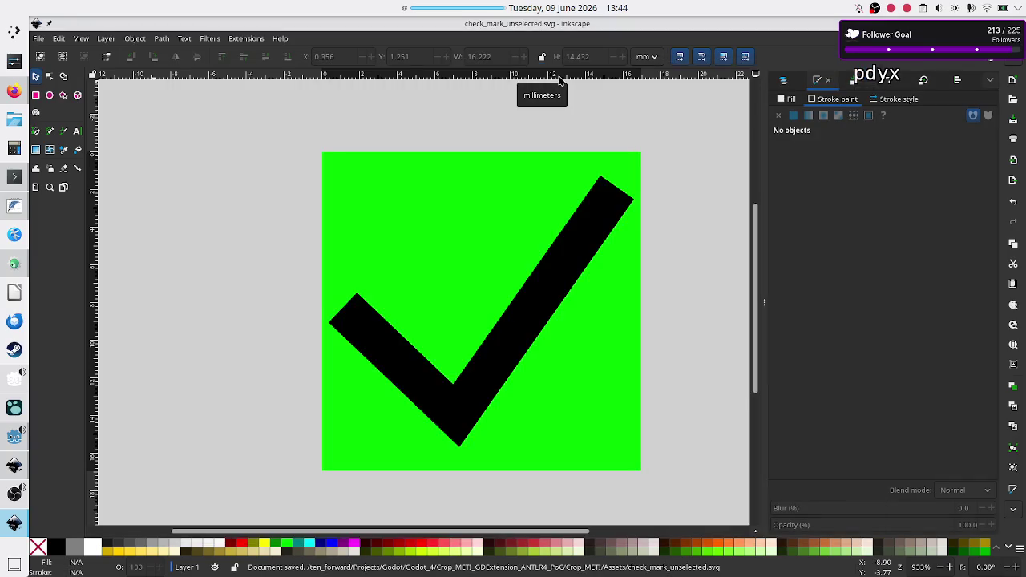
Set the check mark's stroke to R, G, B 255 (ffffffff), save, and deselect.
click(593, 214)
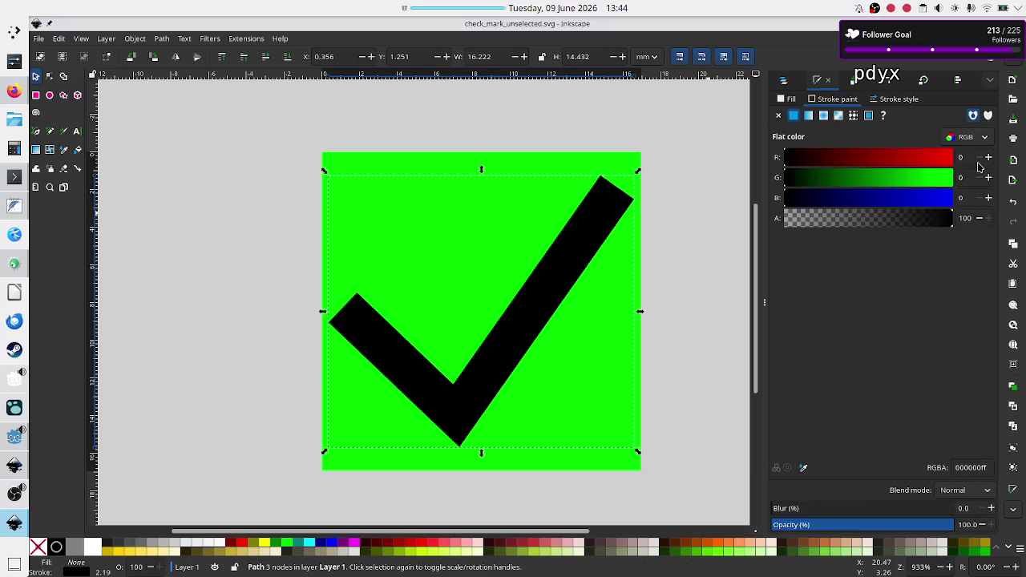
click(971, 158)
text(255)
click(966, 178)
text(2)
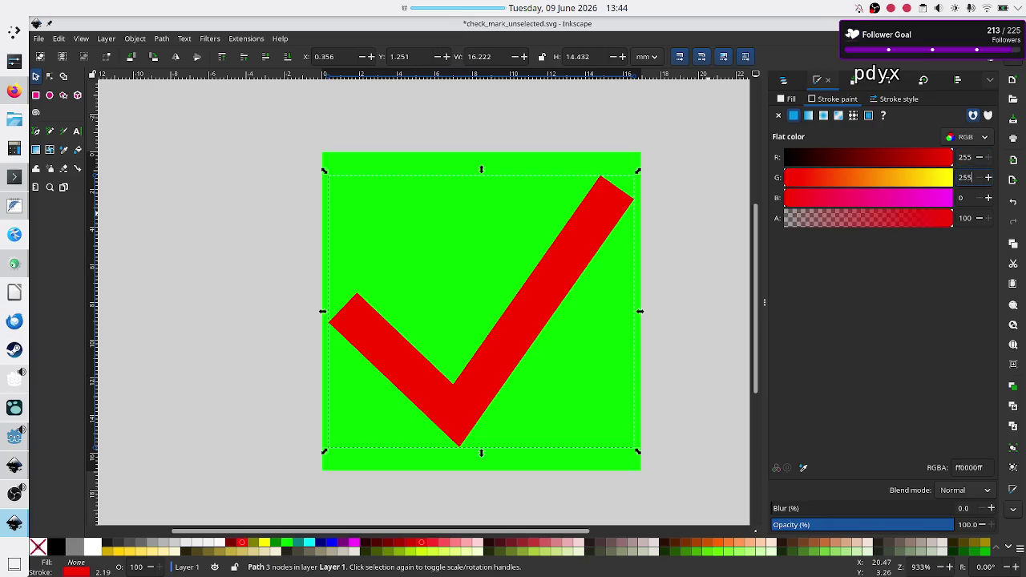
text(255)
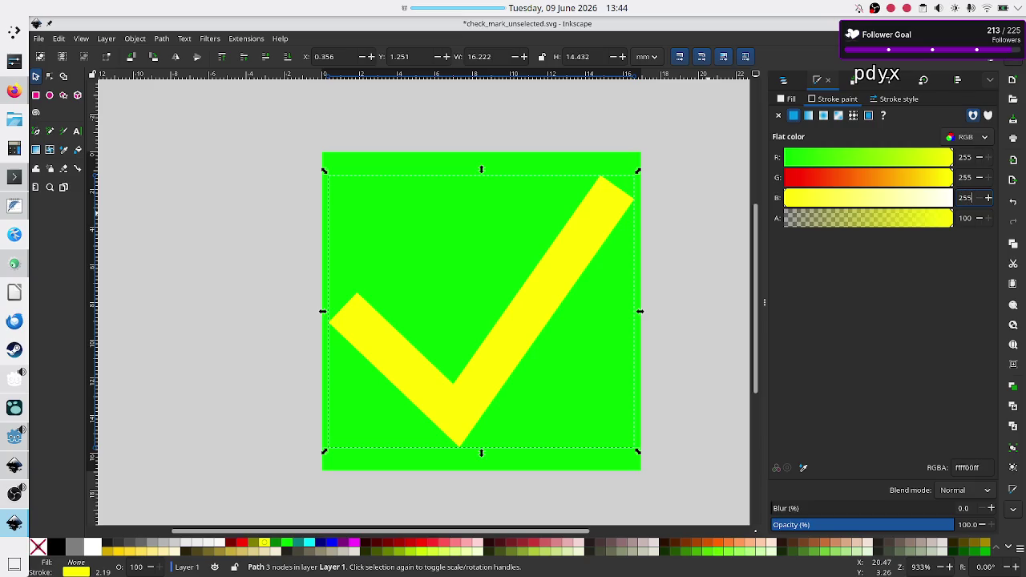
key(Return)
key(ctrl+s)
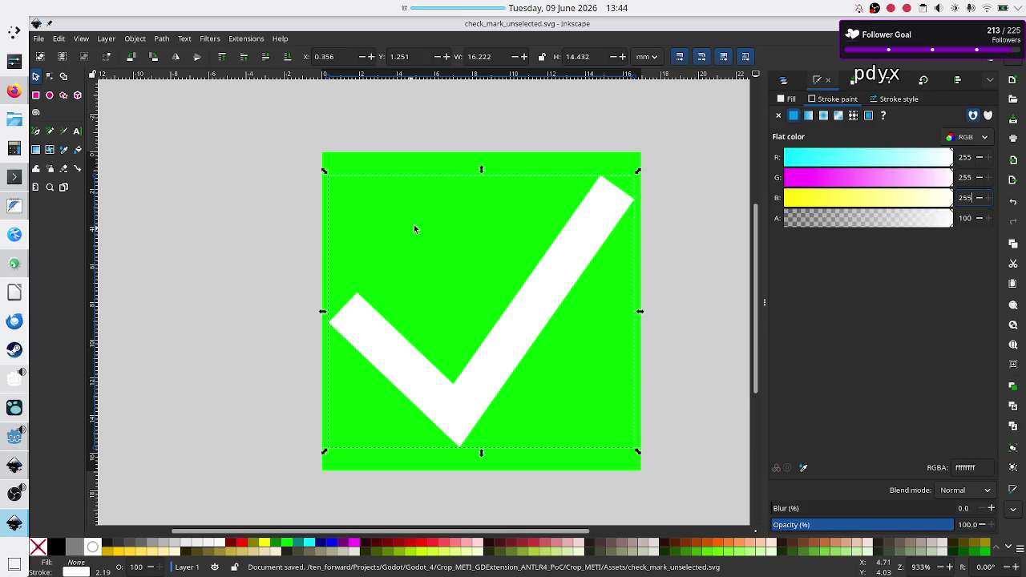
click(263, 314)
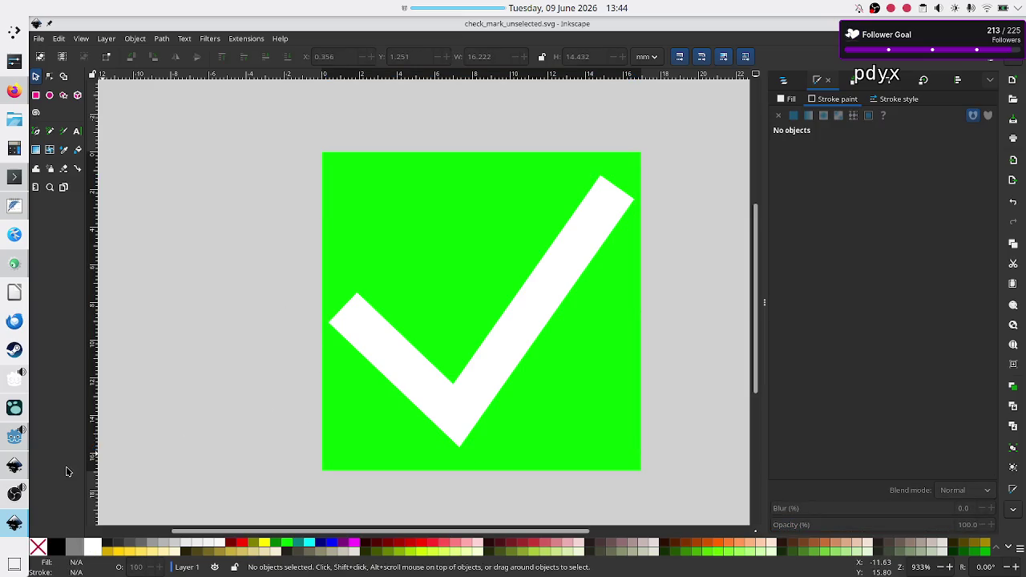
Add a TextureRect child node under the Name node.
click(8, 435)
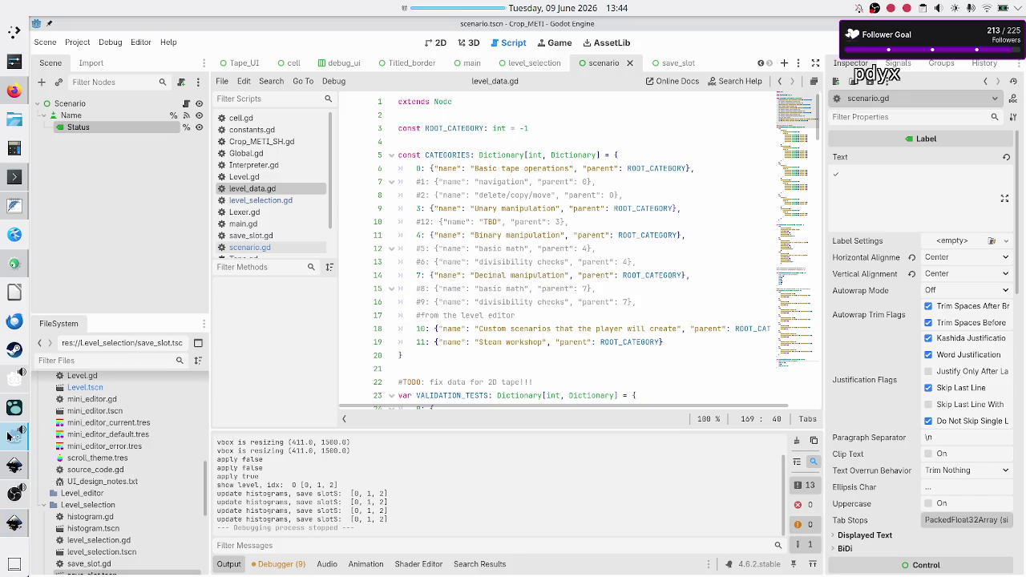
click(126, 254)
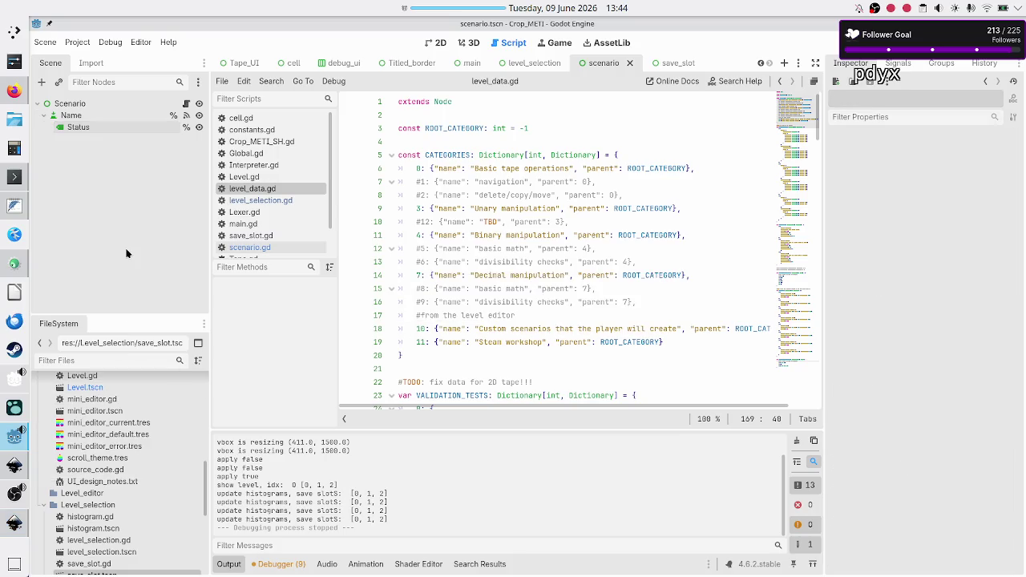
click(92, 126)
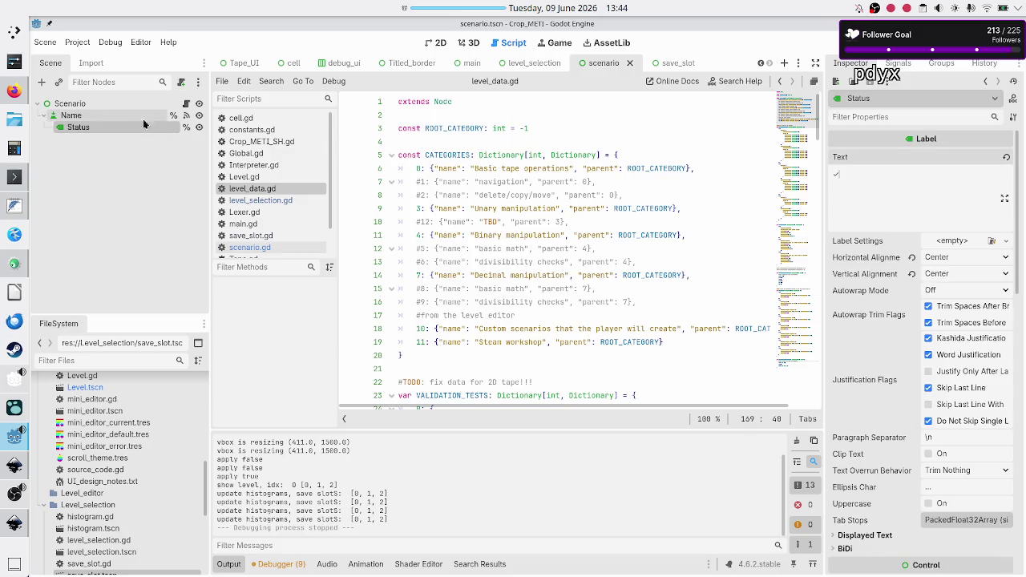
click(106, 115)
click(42, 81)
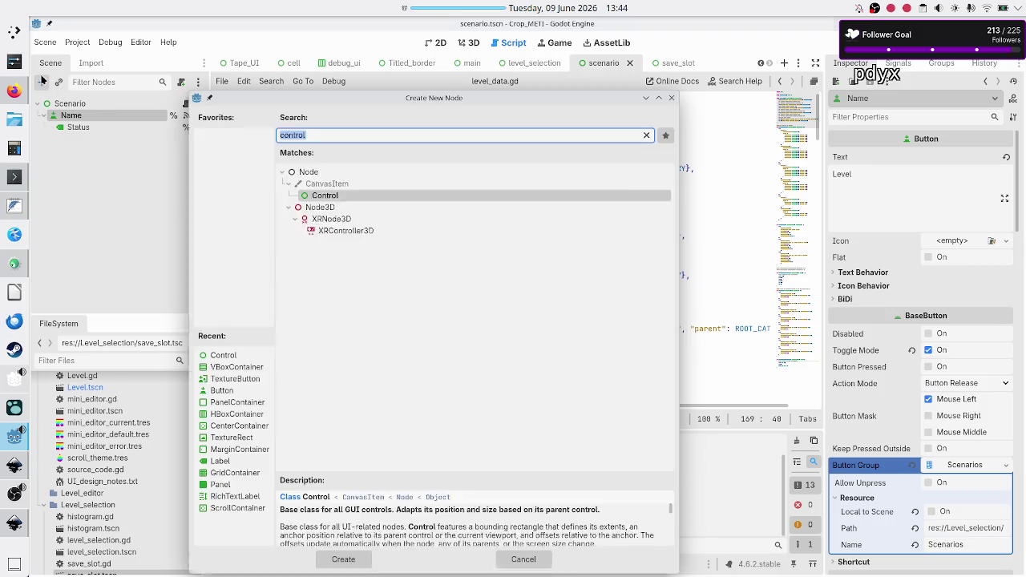
text(texture)
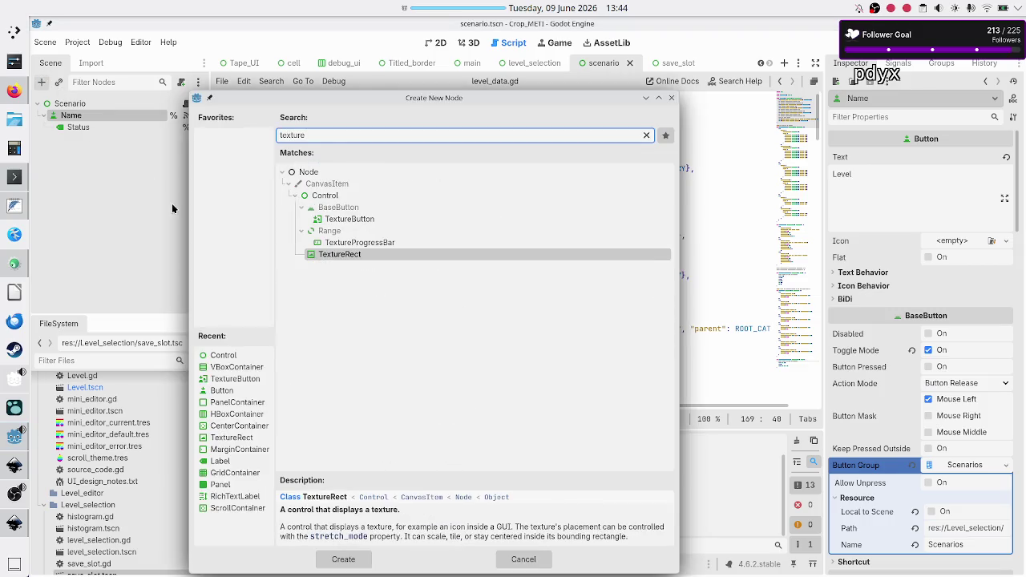
double_click(344, 254)
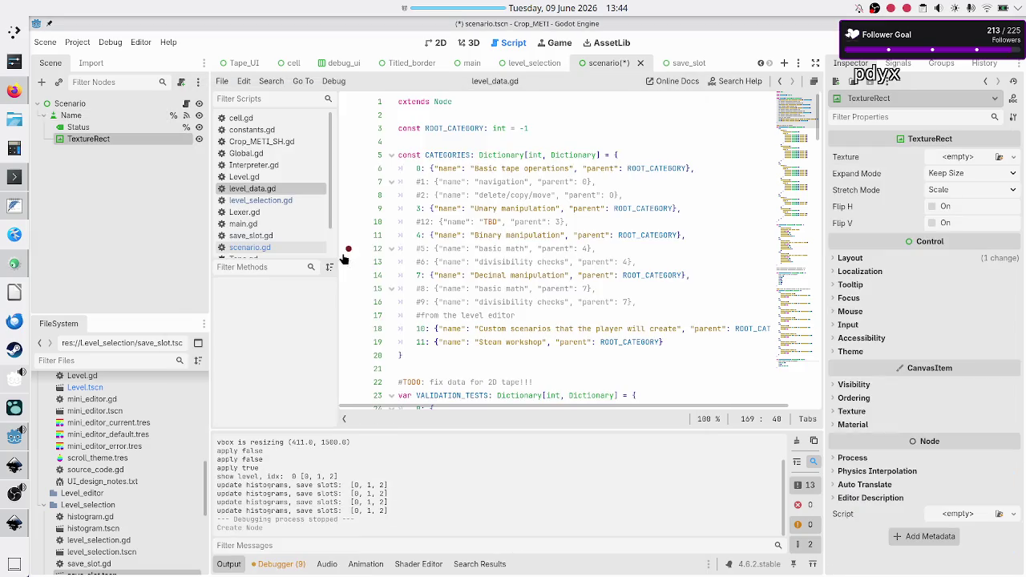
Delete the old Status label and rename the new TextureRect to Status.
click(115, 128)
key(Delete)
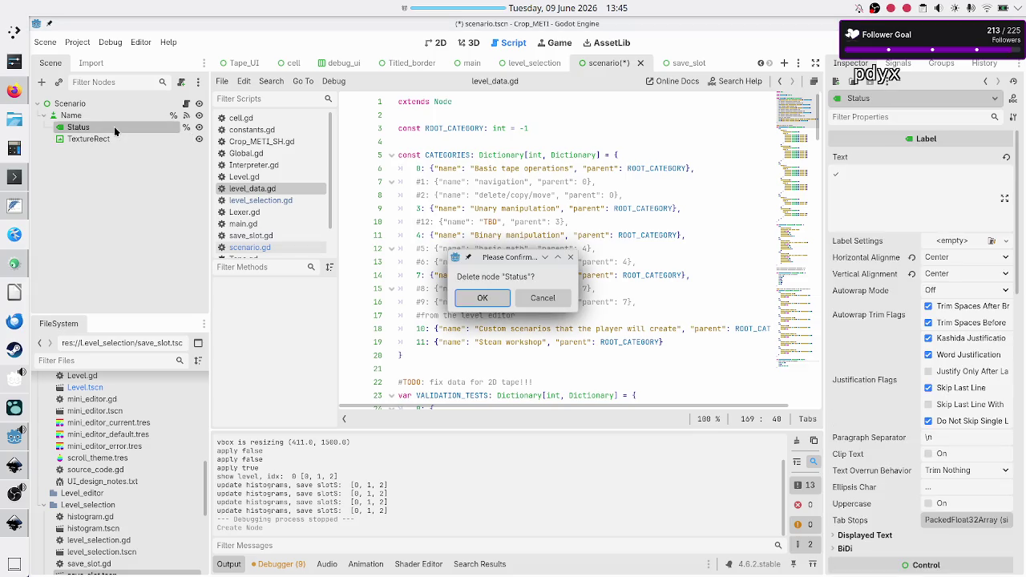
key(Return)
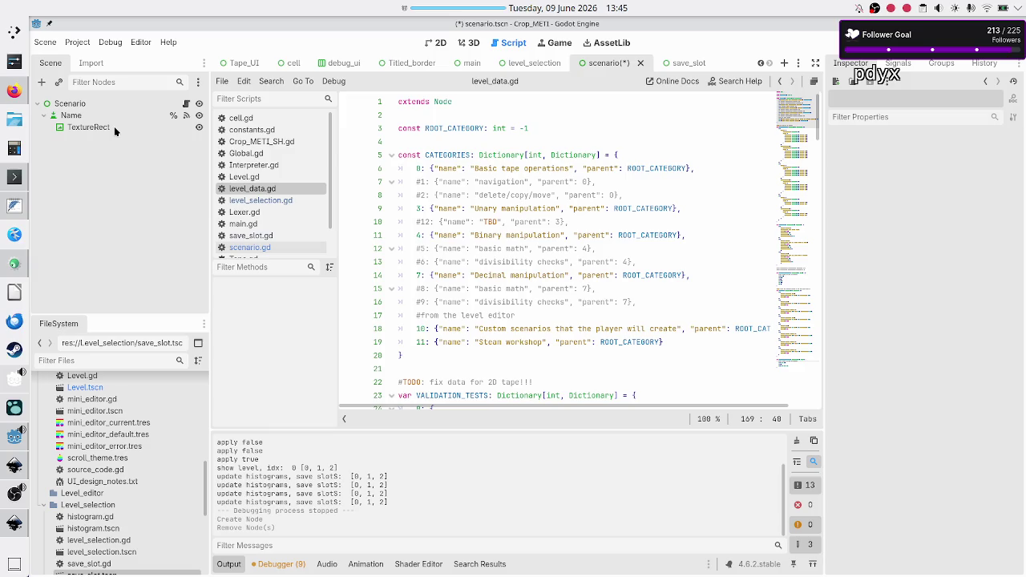
double_click(105, 126)
text(S)
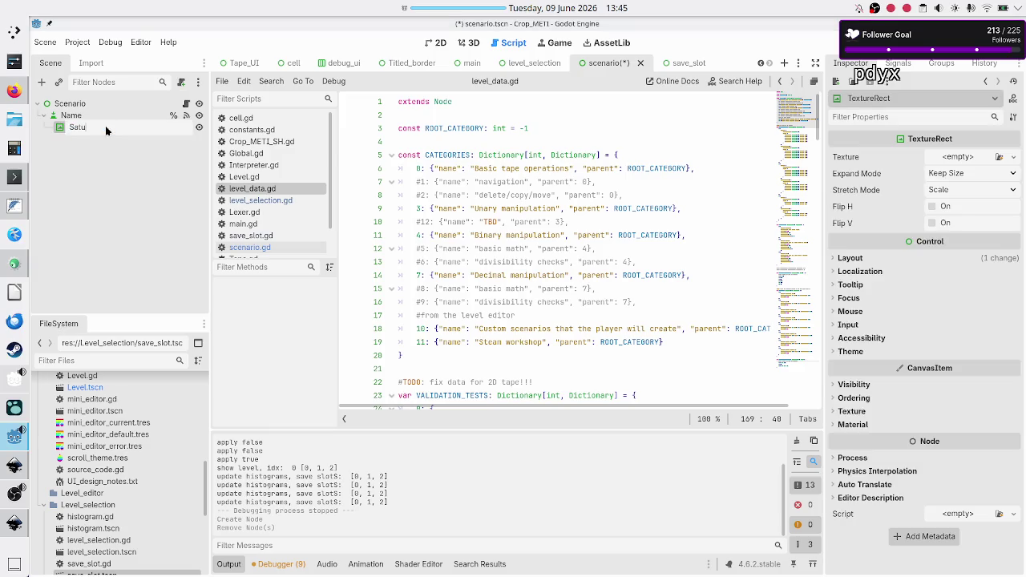
text(tatus)
key(Return)
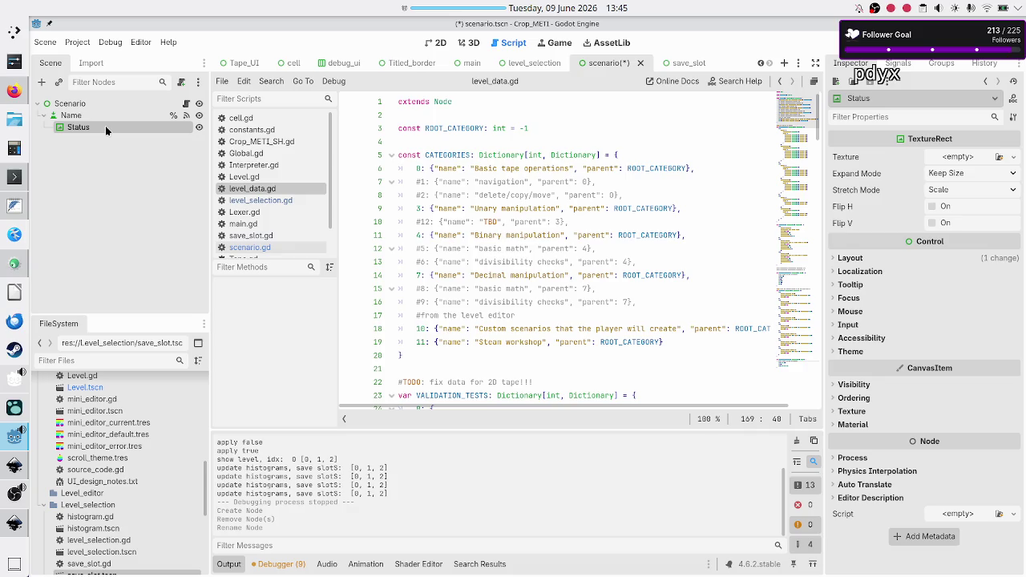
In scenario.gd, change status_lbl's type from Label to TextureRect on line 6.
click(184, 105)
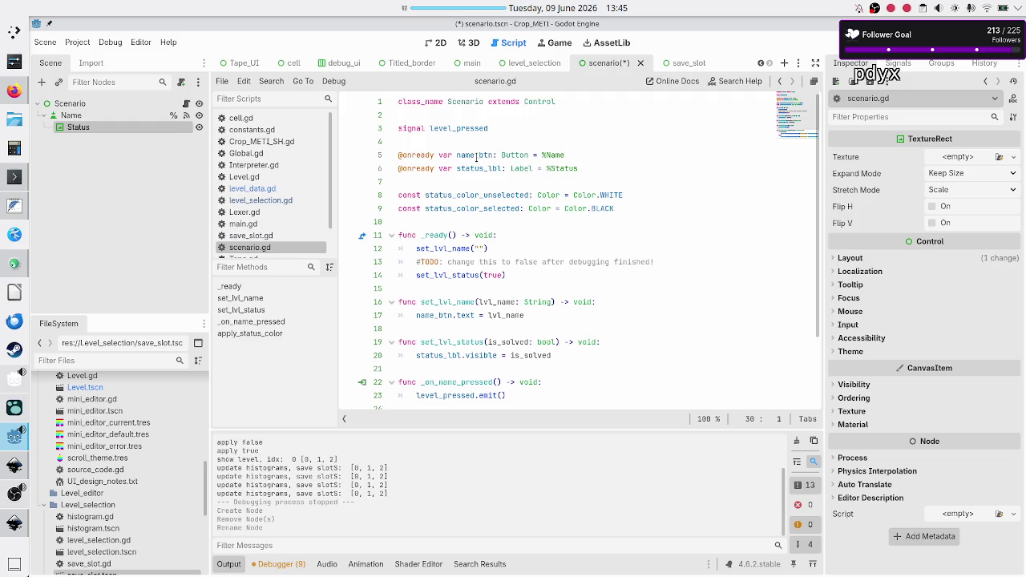
double_click(522, 168)
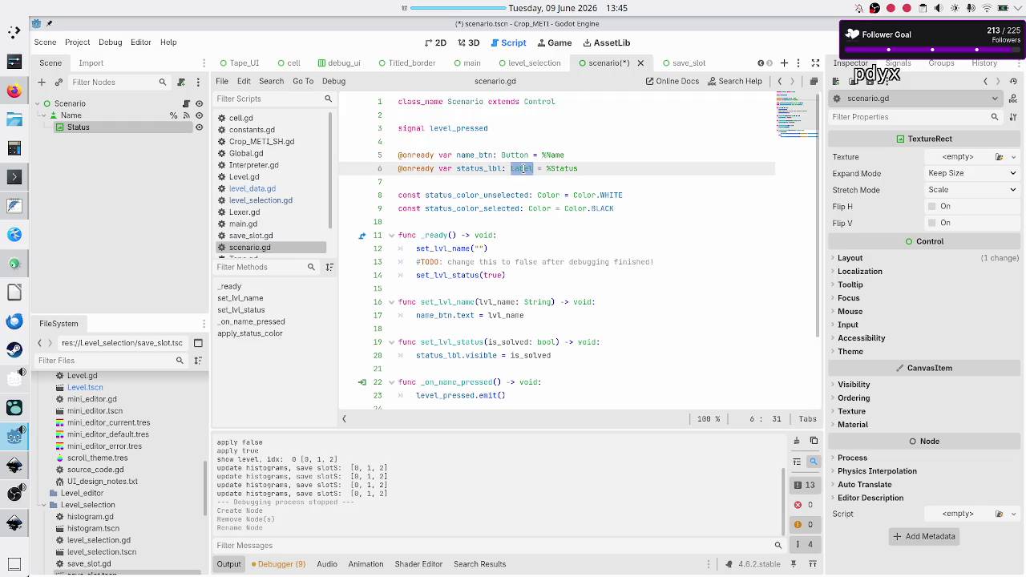
text(TextureR)
key(Return)
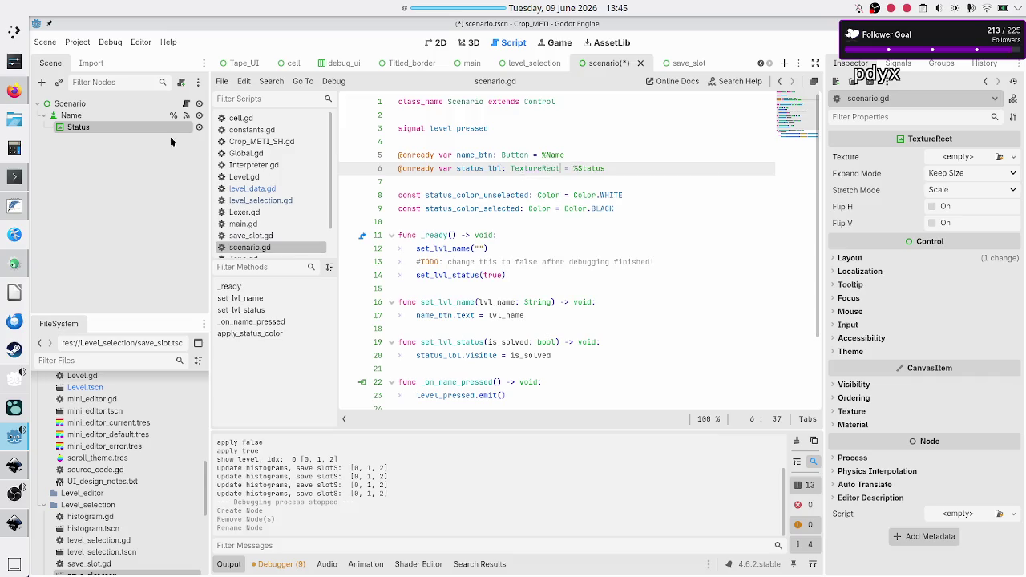
Make Status accessible as a unique name, then browse its signals list and return to the Inspector.
right_click(96, 129)
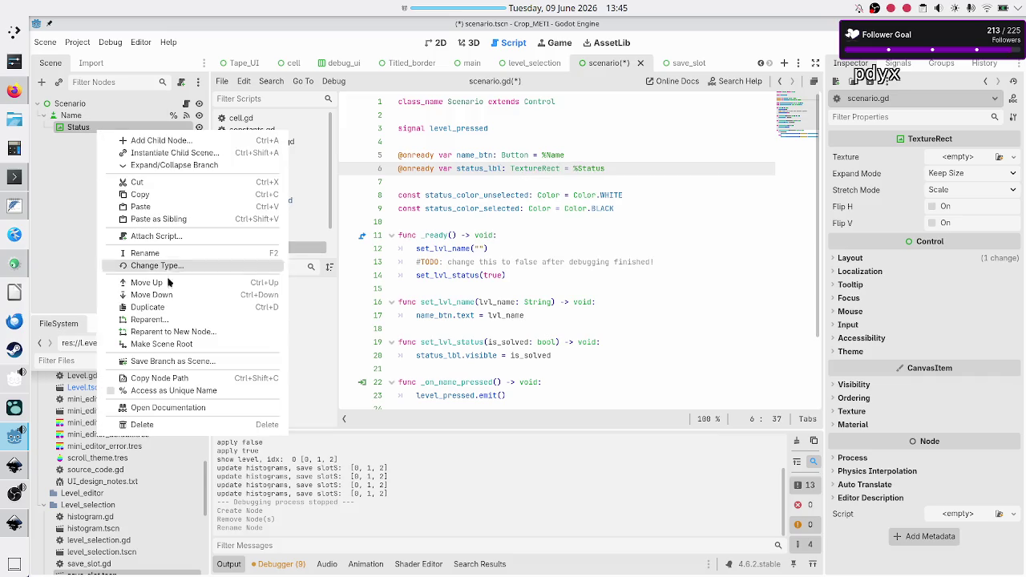
click(177, 391)
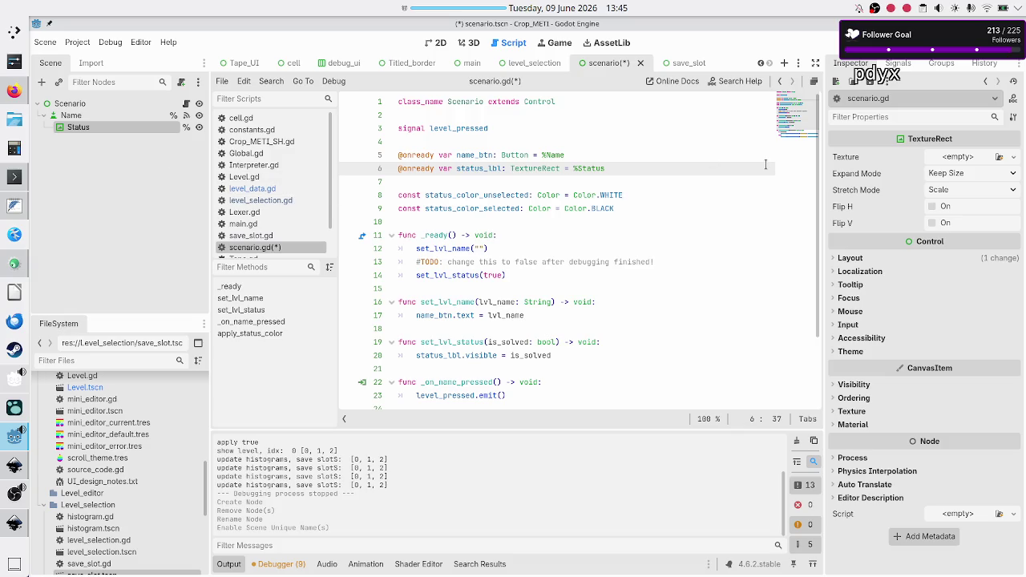
click(897, 63)
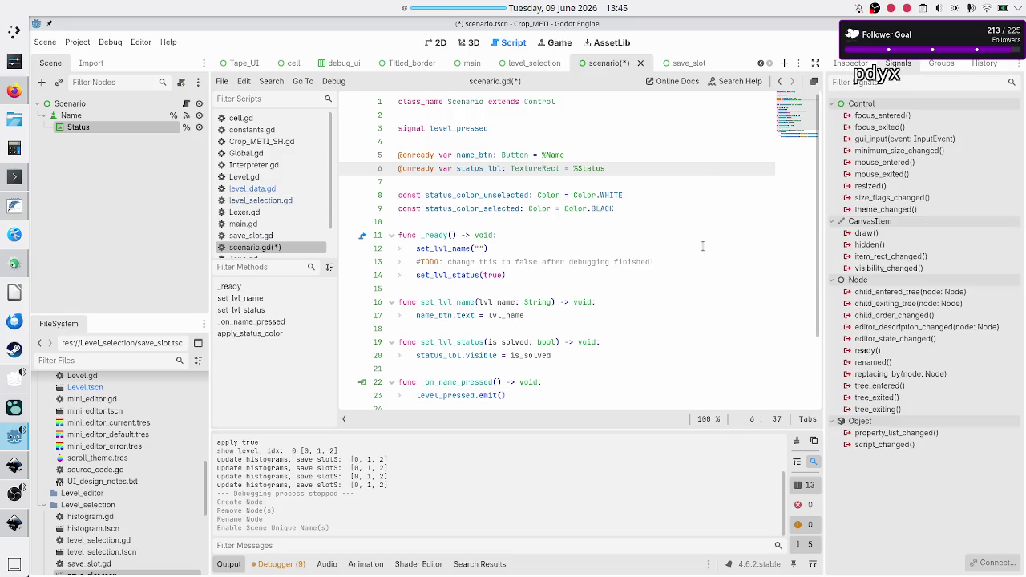
scroll(568, 281, down, 2)
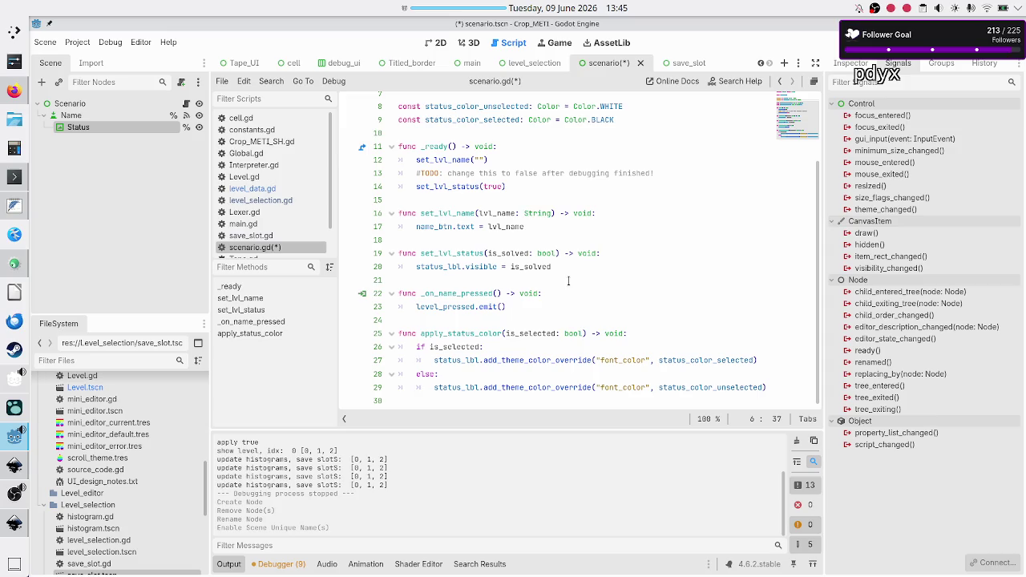
scroll(569, 281, up, 1)
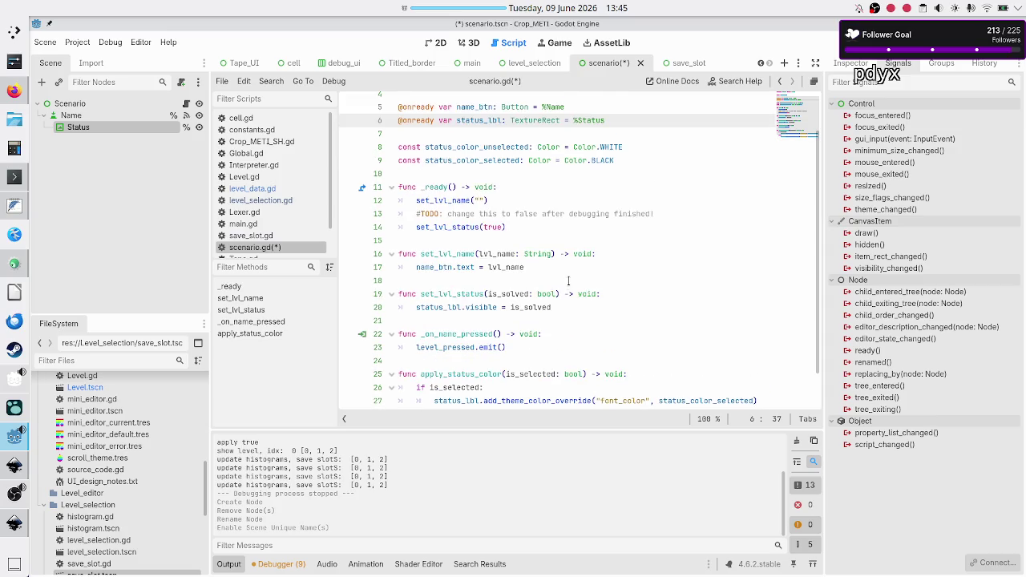
scroll(568, 281, up, 2)
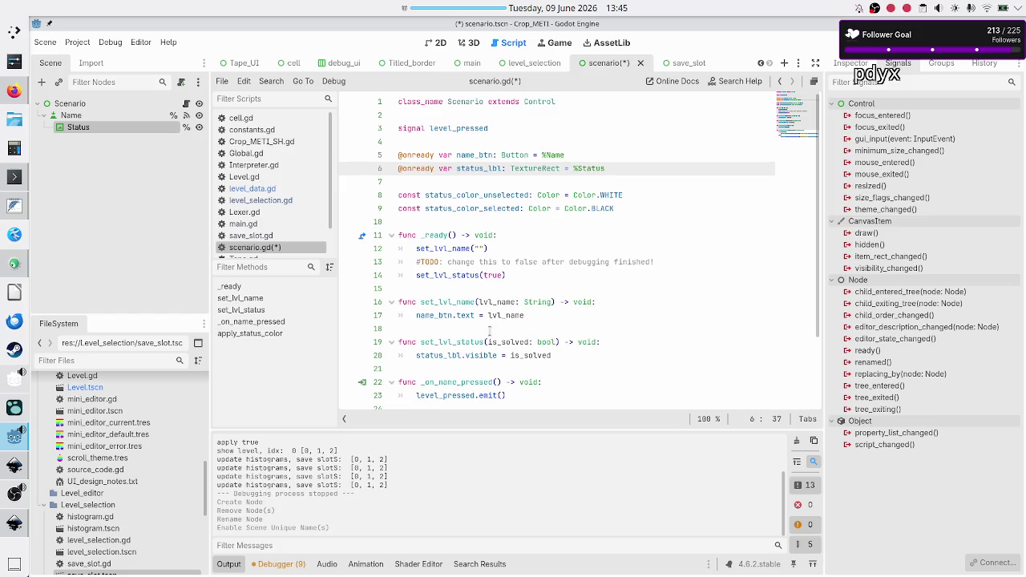
scroll(491, 321, down, 2)
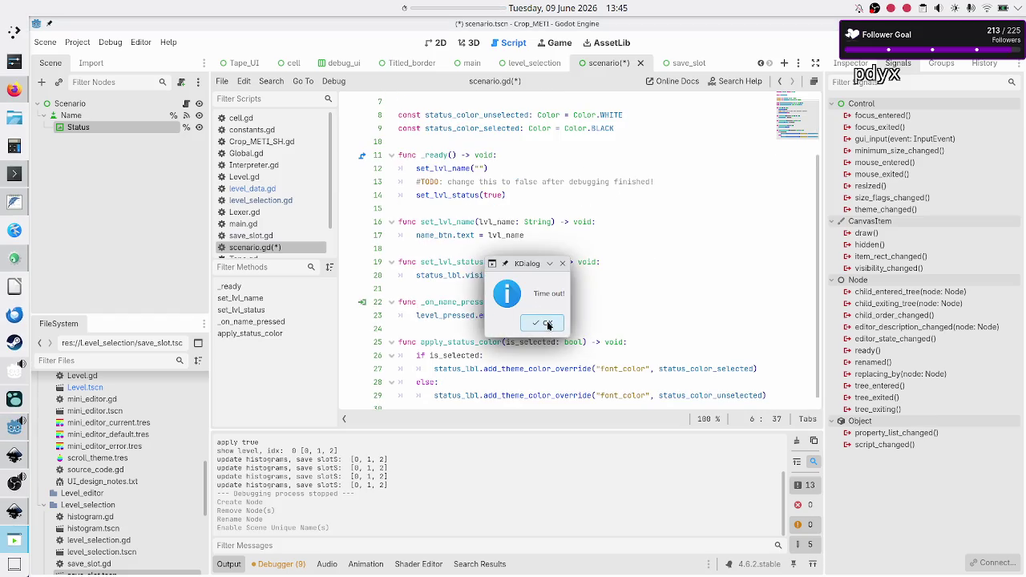
click(549, 323)
scroll(468, 311, down, 1)
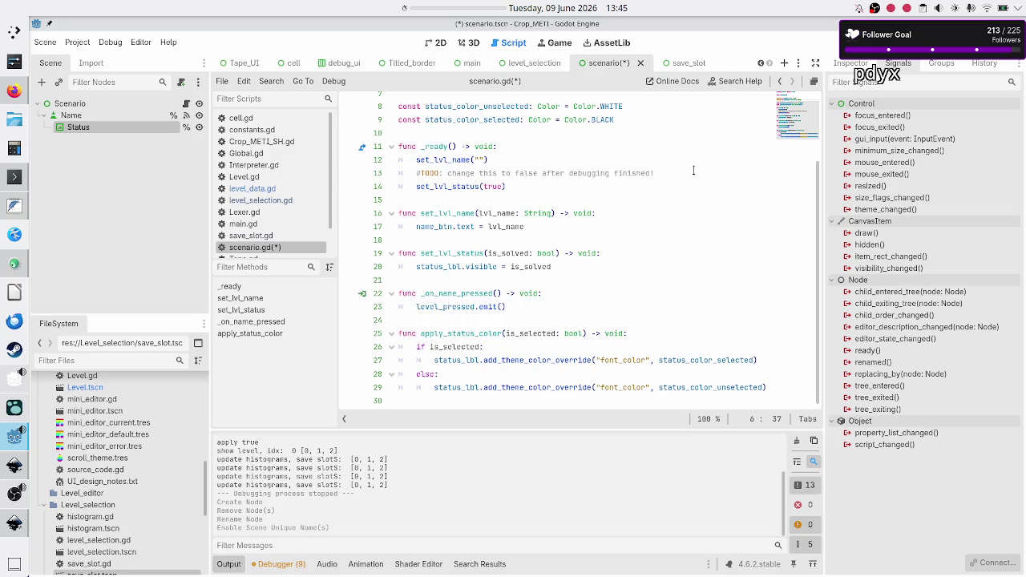
click(848, 66)
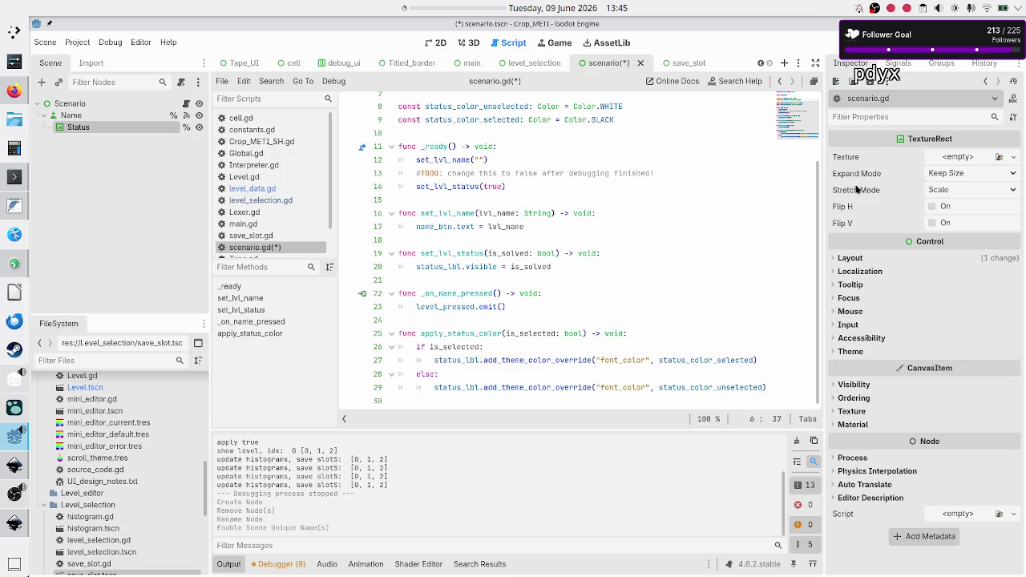
In the 2D view, give Status Expand Mode Ignore Size and Stretch Mode Keep Aspect Centered.
mouse_move(858, 178)
click(437, 44)
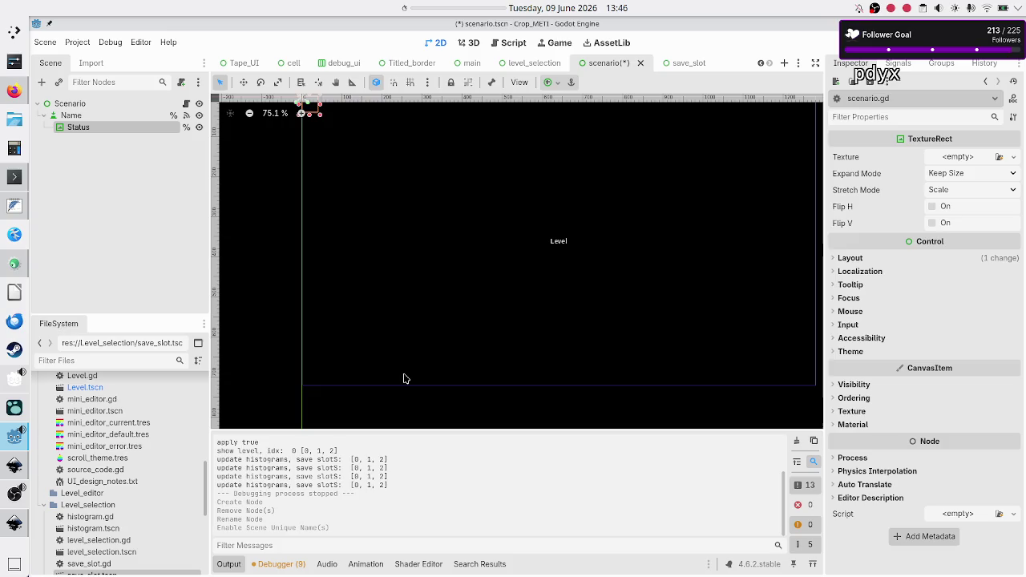
click(959, 176)
click(955, 206)
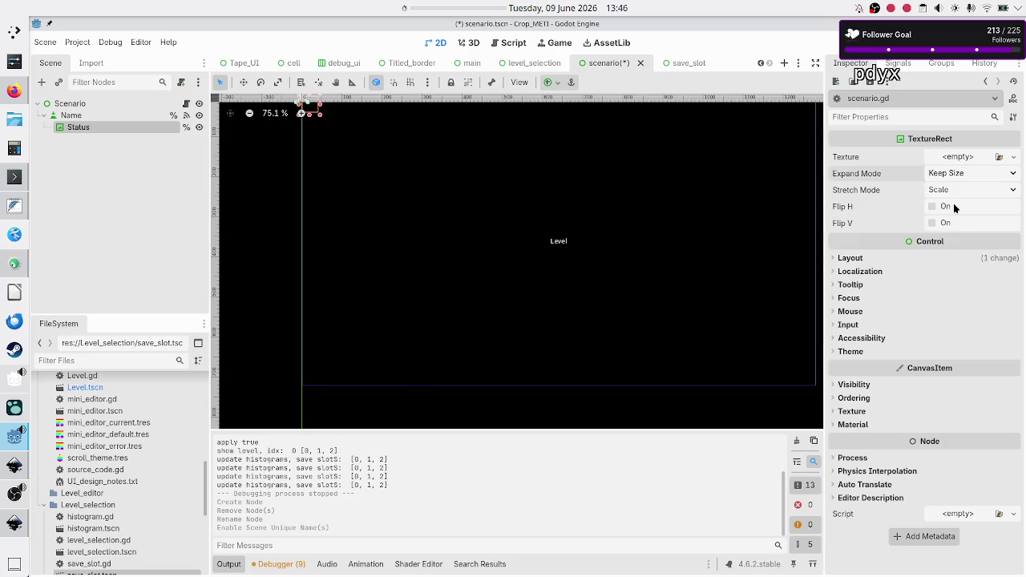
click(959, 189)
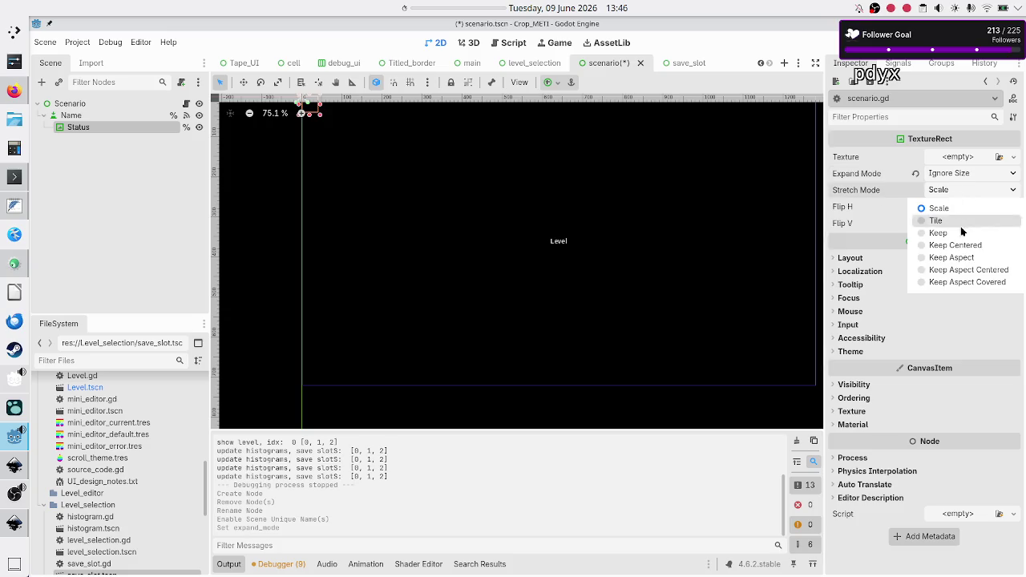
click(963, 271)
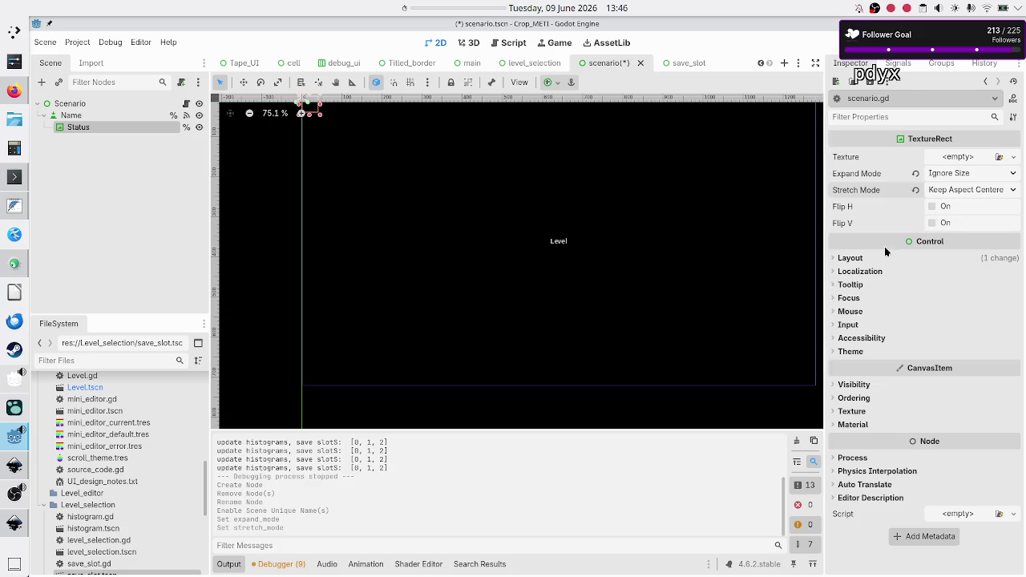
mouse_move(887, 252)
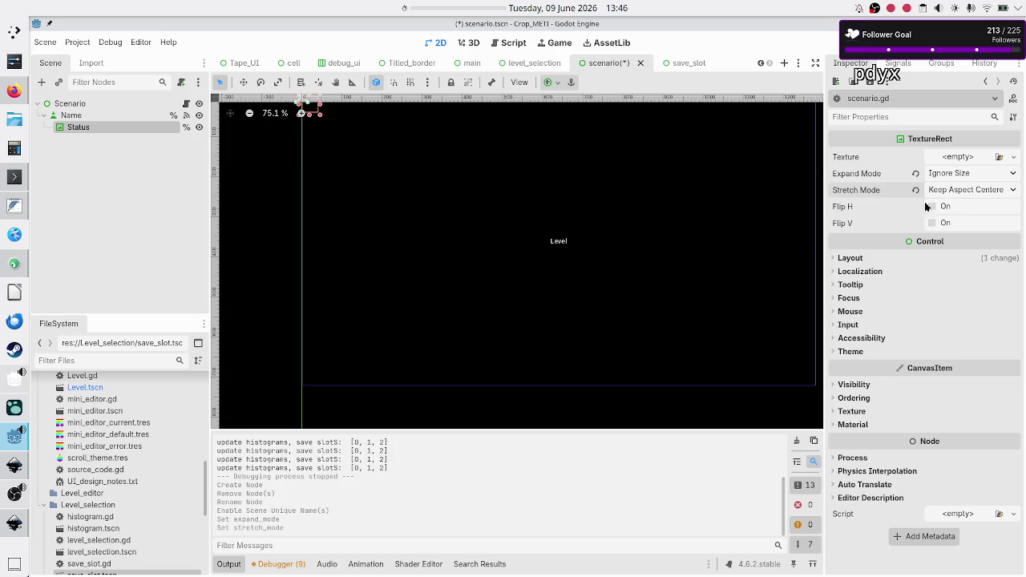
mouse_move(844, 158)
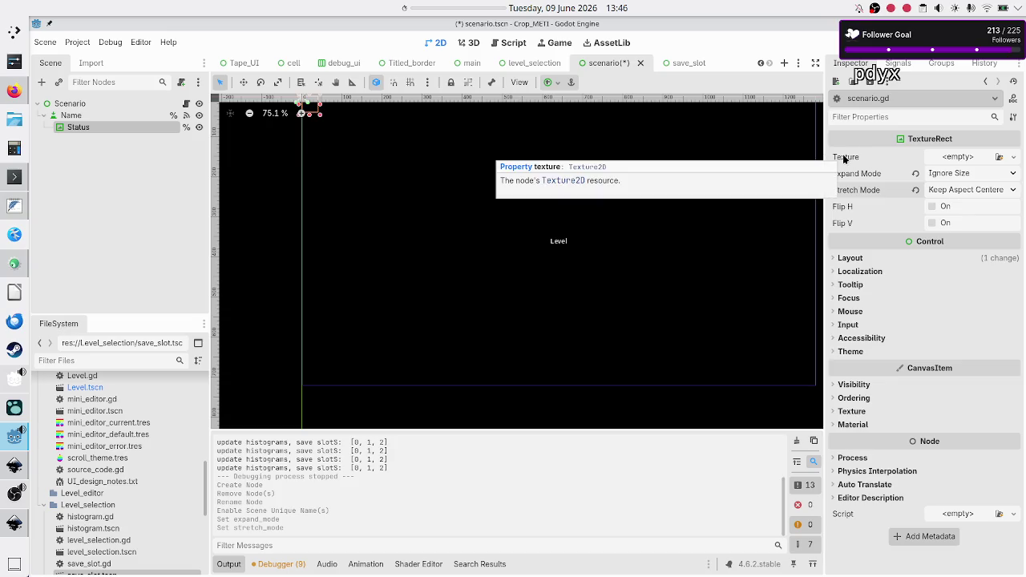
In scenario.gd, comment out the two status colour constants on lines 8–9.
click(186, 105)
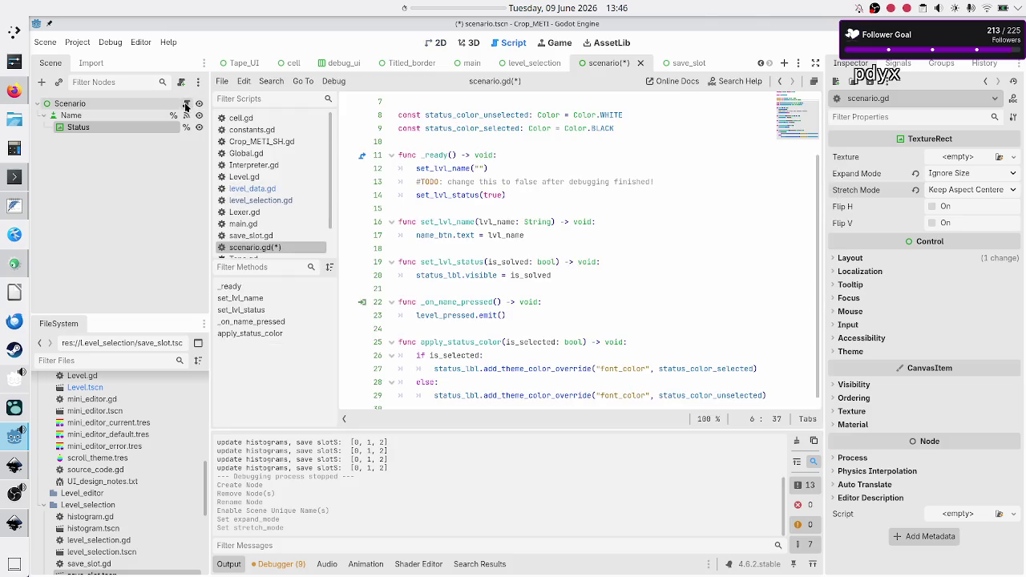
scroll(561, 190, up, 2)
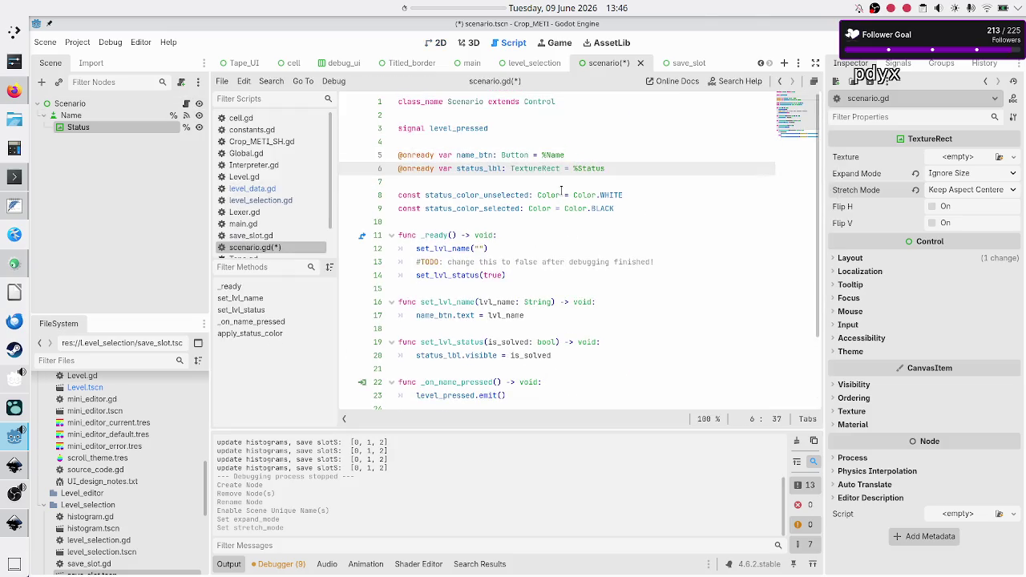
click(657, 213)
key(Up)
key(Up)
key(Down)
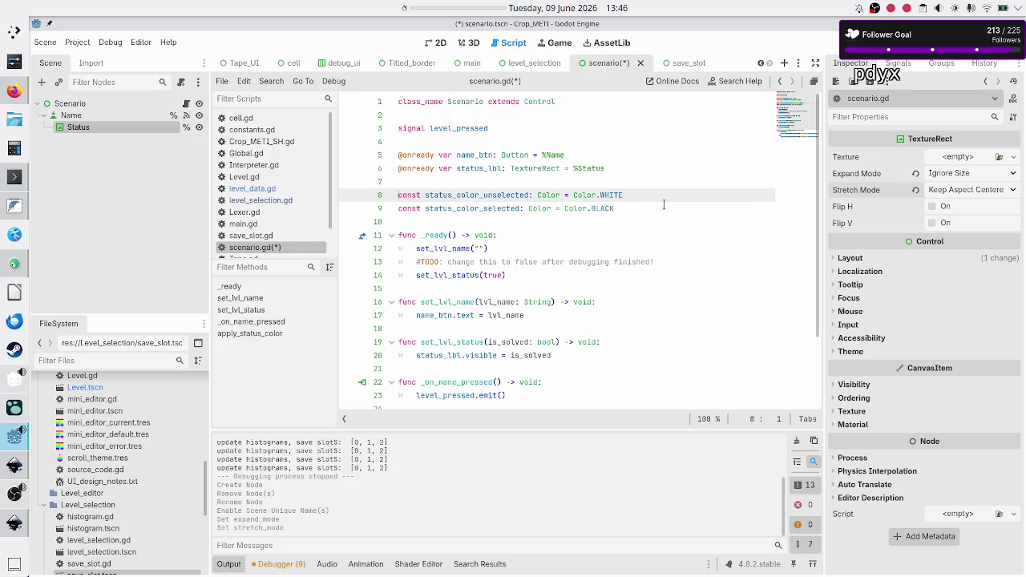
key(shift+Down)
key(shift+End)
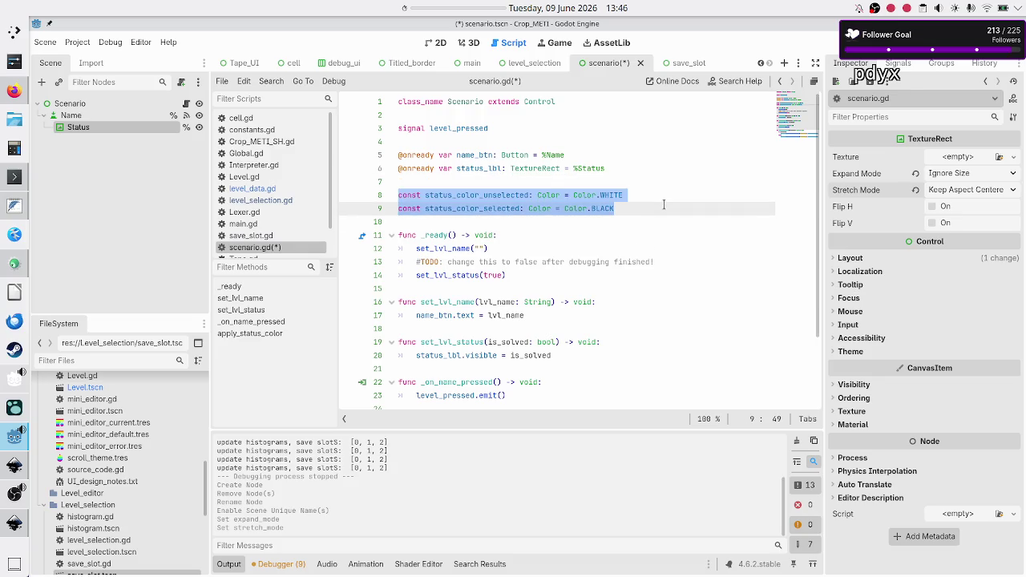
click(664, 206)
key(Up)
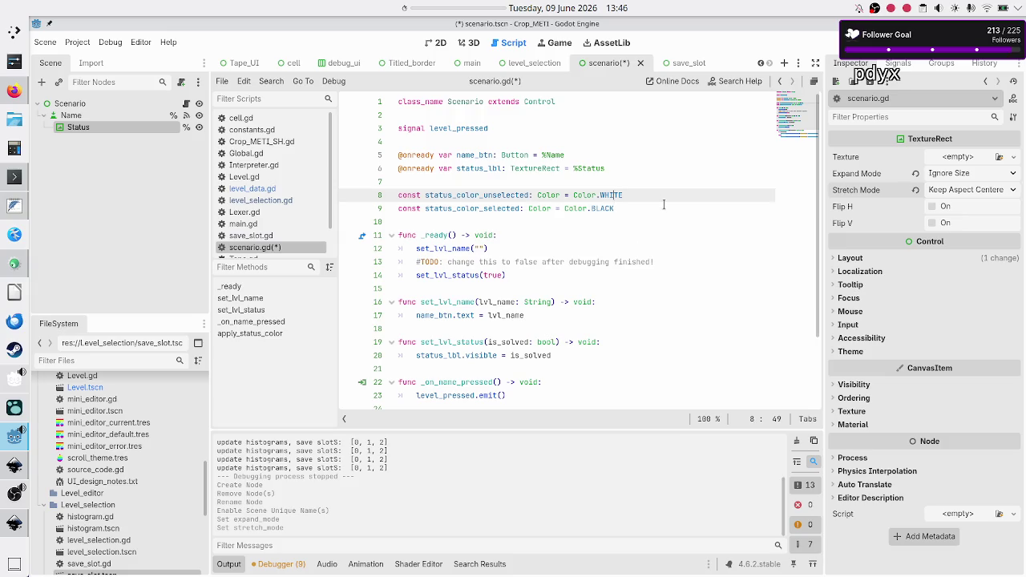
key(ctrl+k)
key(Down)
key(ctrl+k)
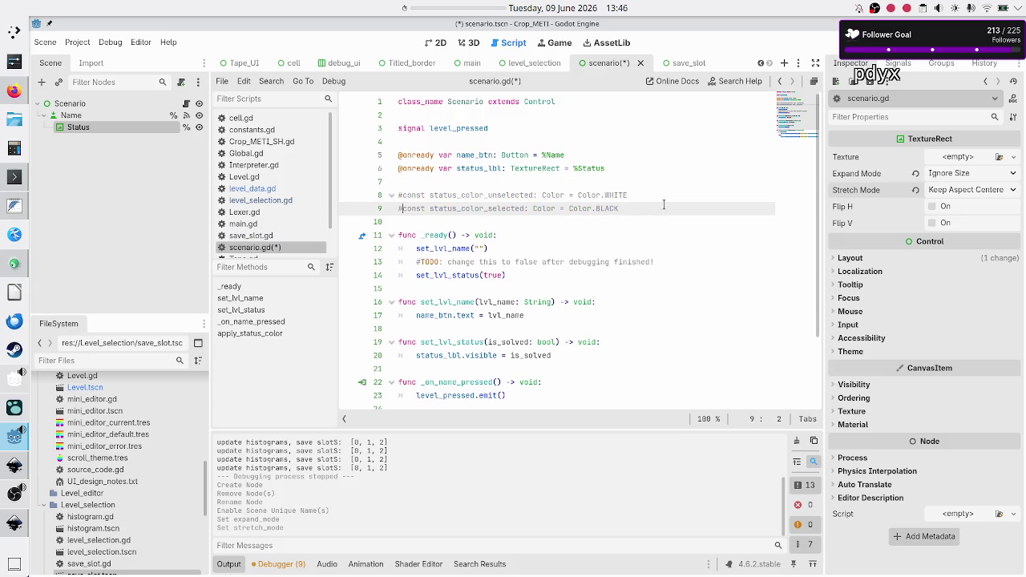
key(Down)
Add blank lines and declare 'const status_texture_unselected: Texture' on line 11.
key(Return)
key(Return)
key(Up)
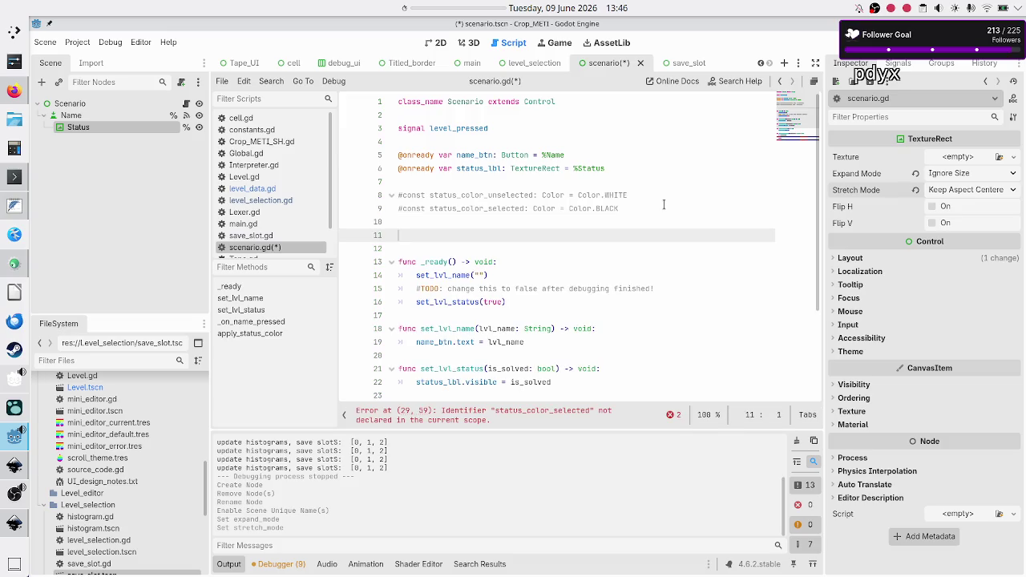
text(const )
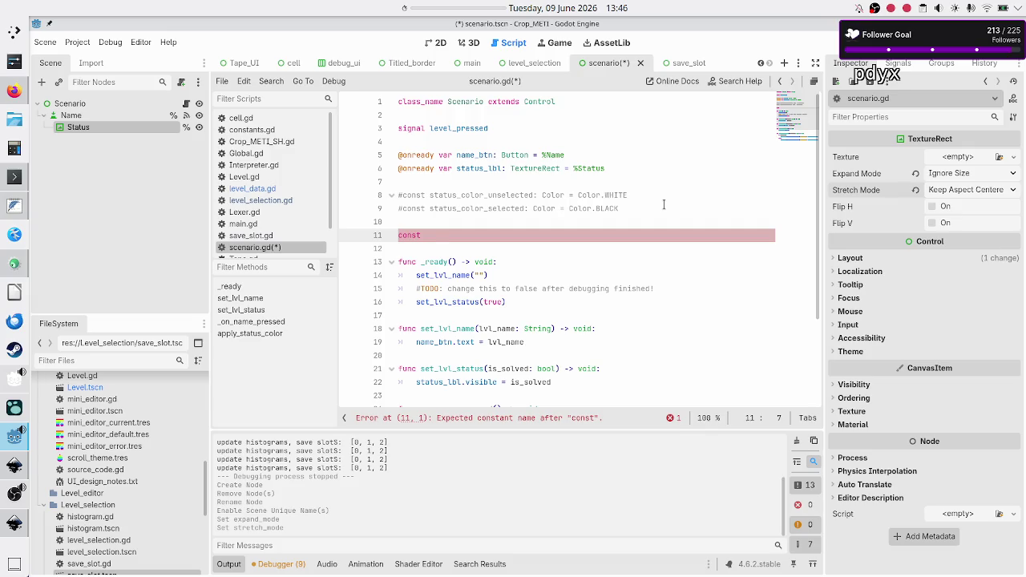
text(status_te)
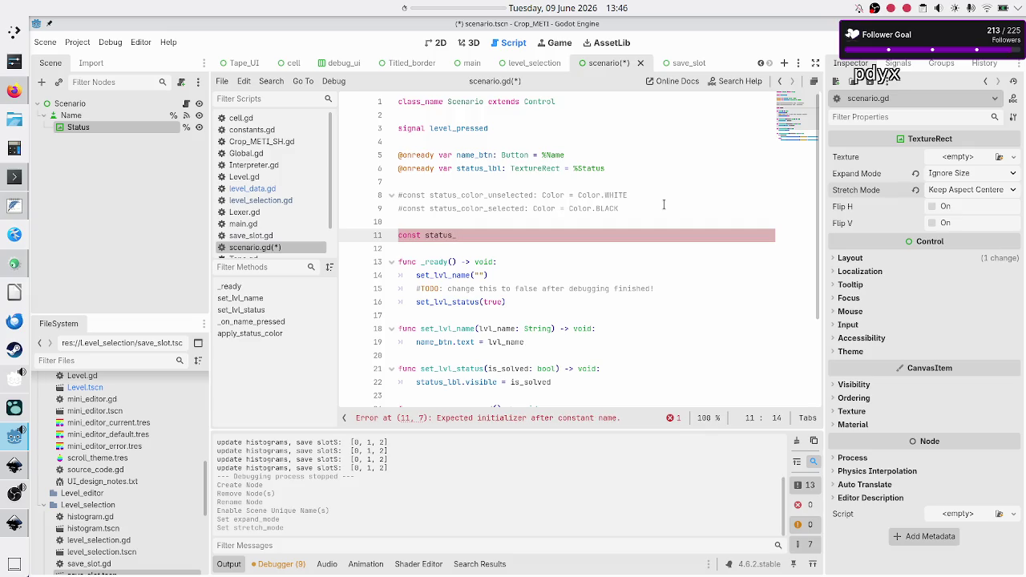
text(xture_)
text(unselected: )
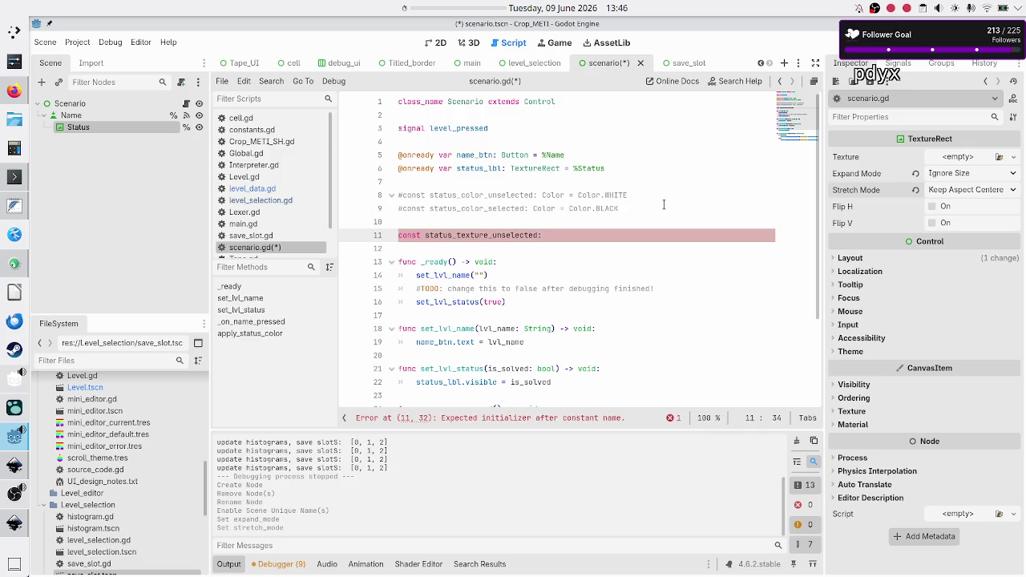
text(Texture)
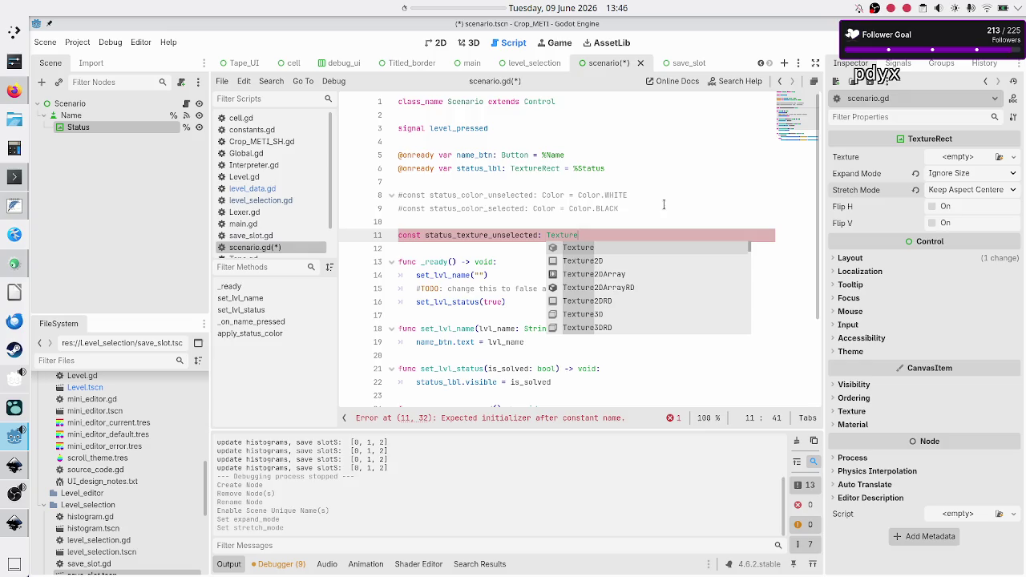
key(Escape)
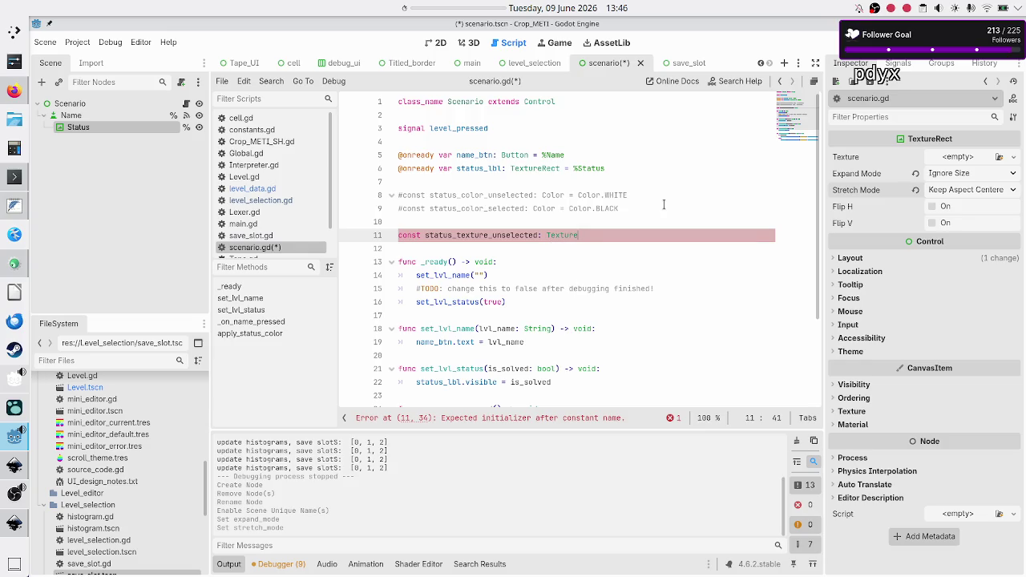
drag(664, 204, 581, 250)
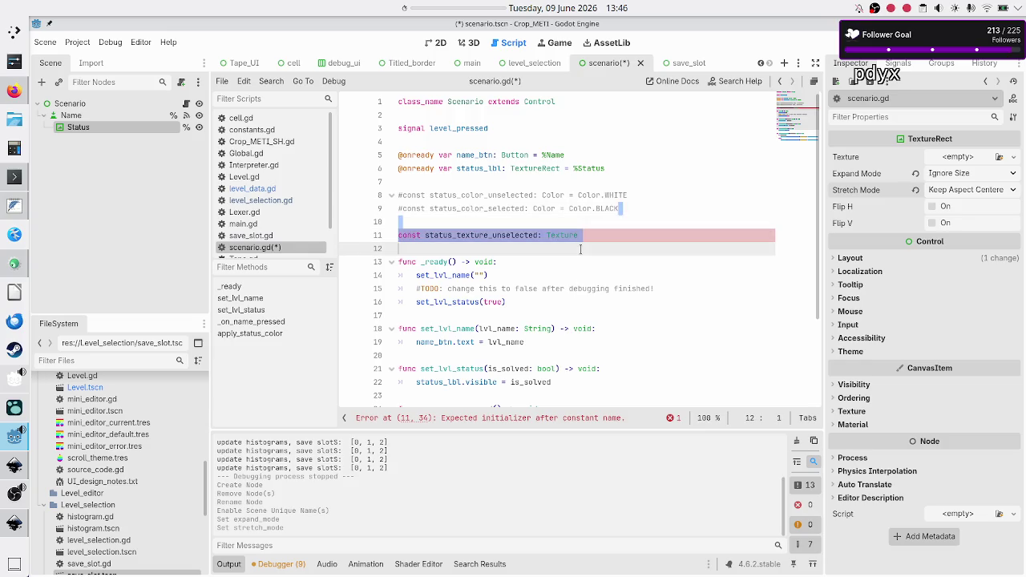
click(581, 250)
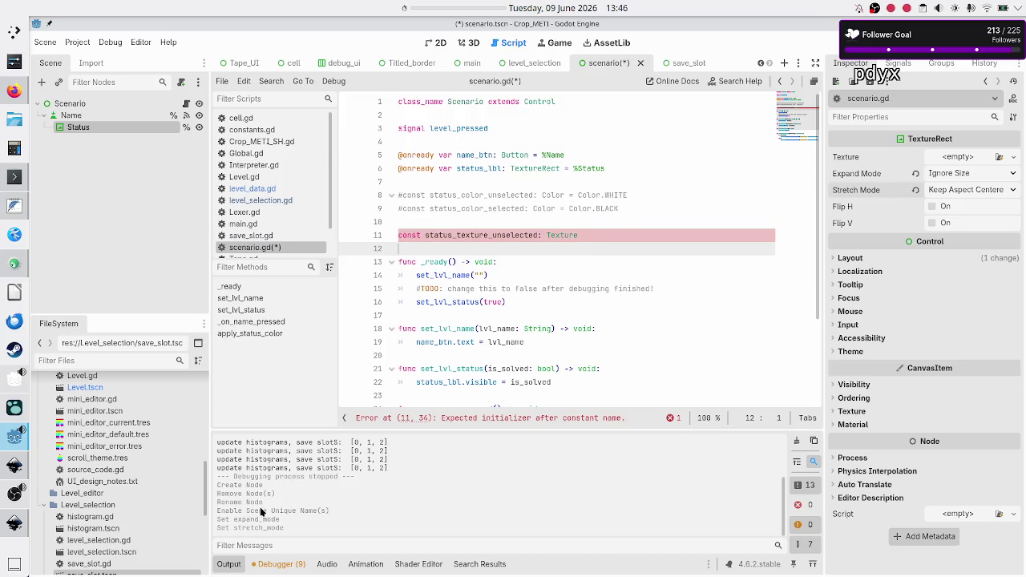
scroll(133, 449, up, 10)
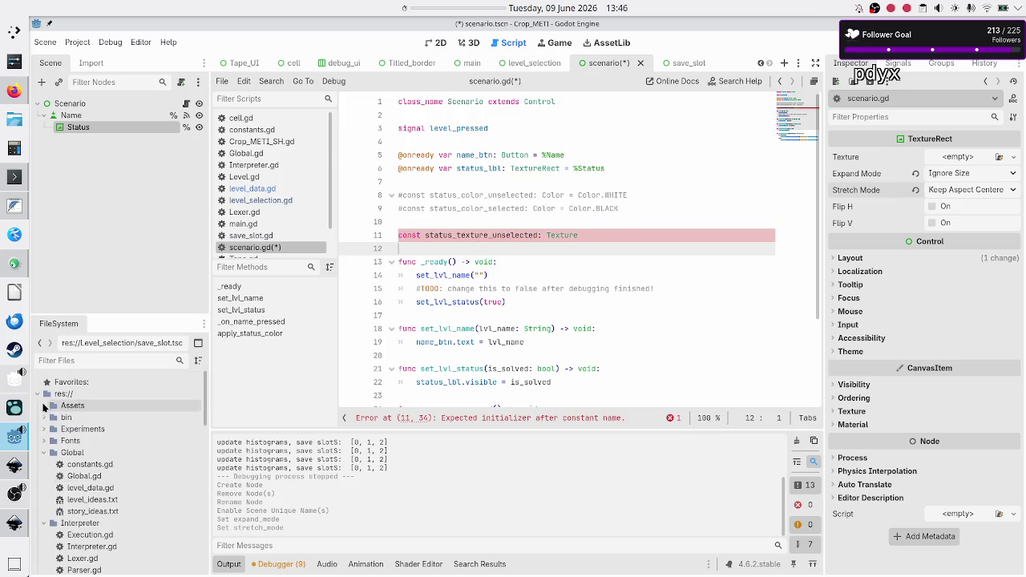
Expand Assets, check check_mark_selected.svg's import settings, and return to the Scene tab.
click(45, 407)
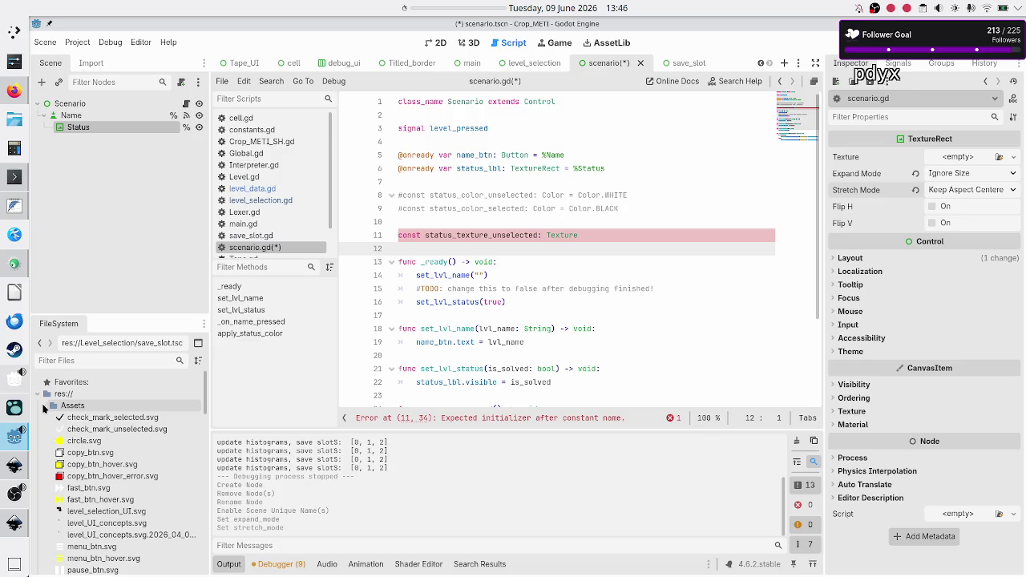
click(114, 419)
click(92, 64)
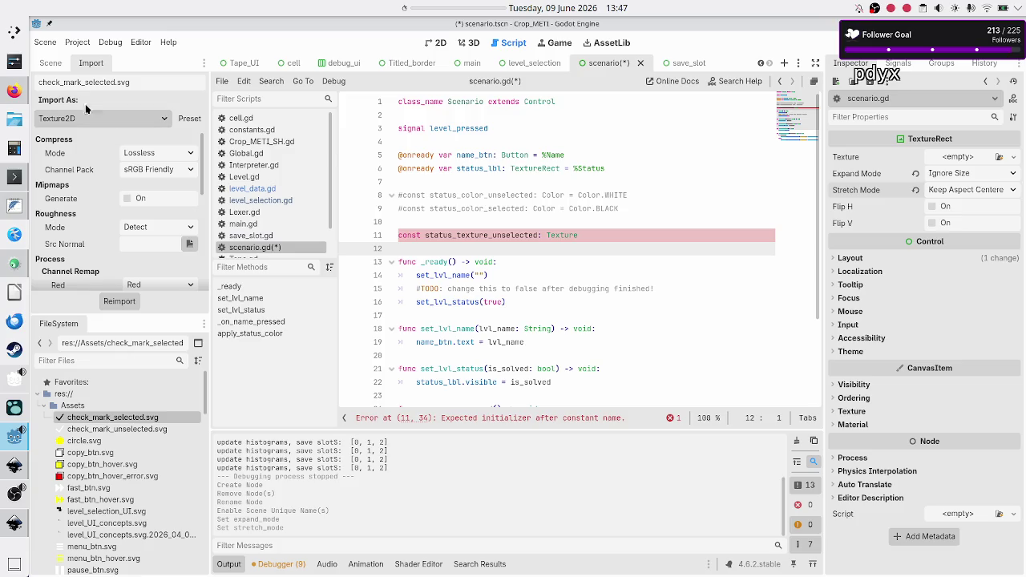
click(50, 64)
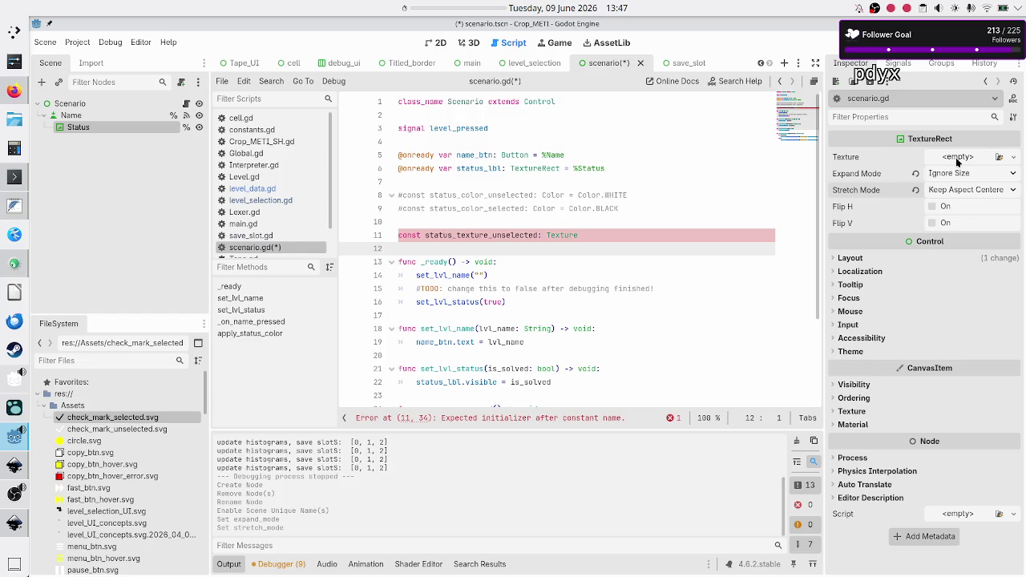
Set the Status TextureRect's Texture to a New CurveTexture and give it a New Curve.
click(1013, 157)
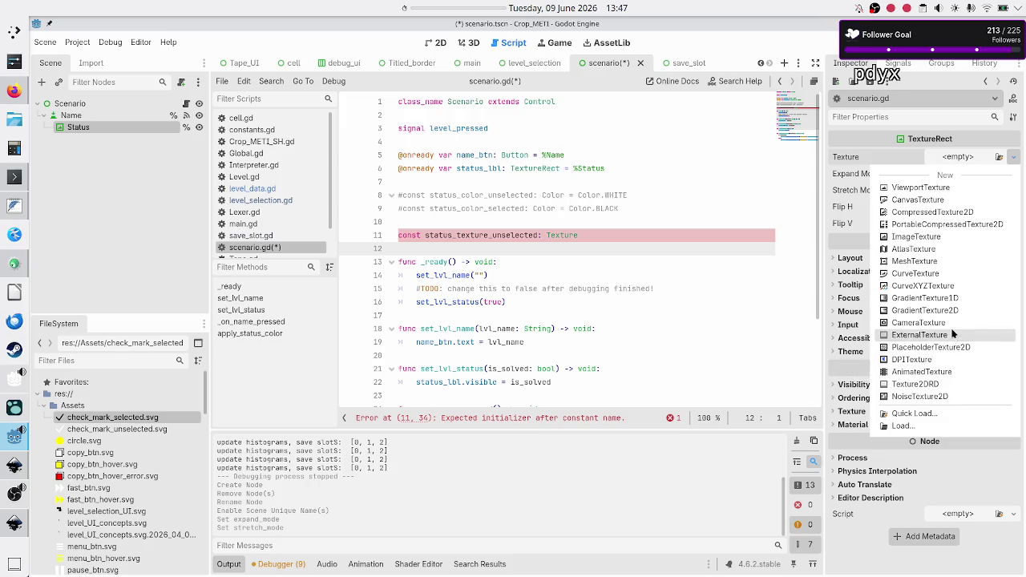
click(930, 274)
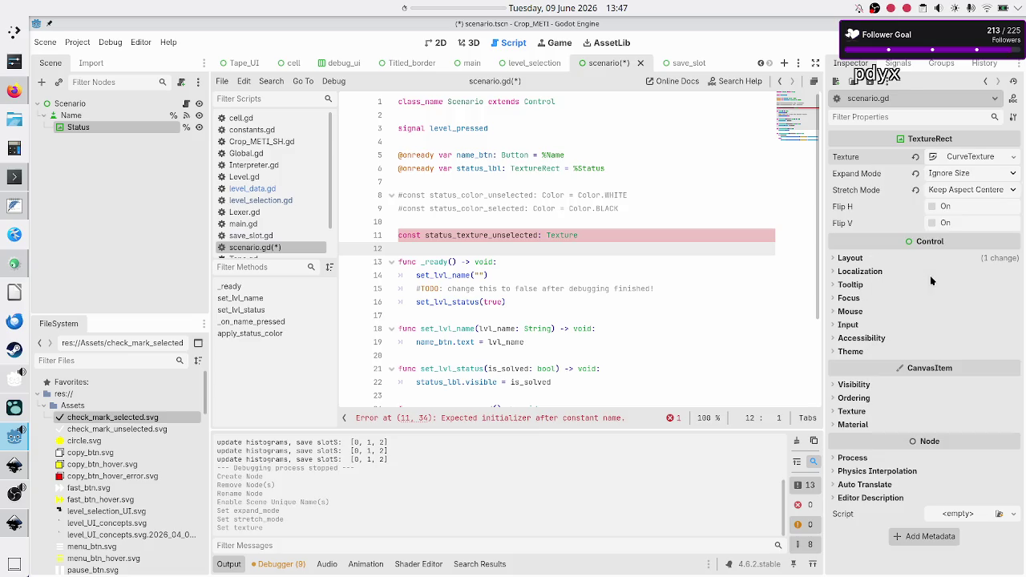
click(983, 158)
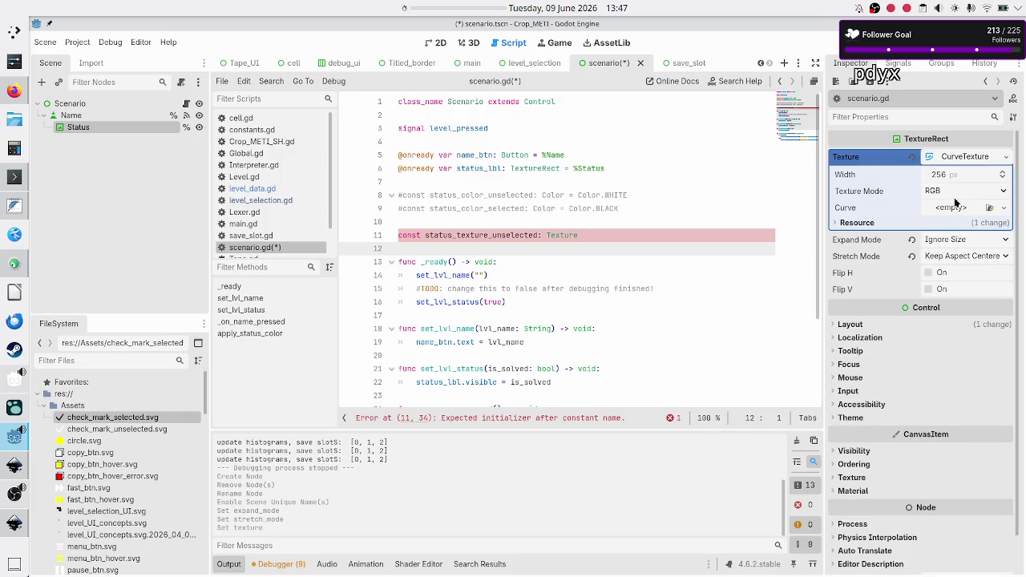
click(1001, 209)
click(960, 238)
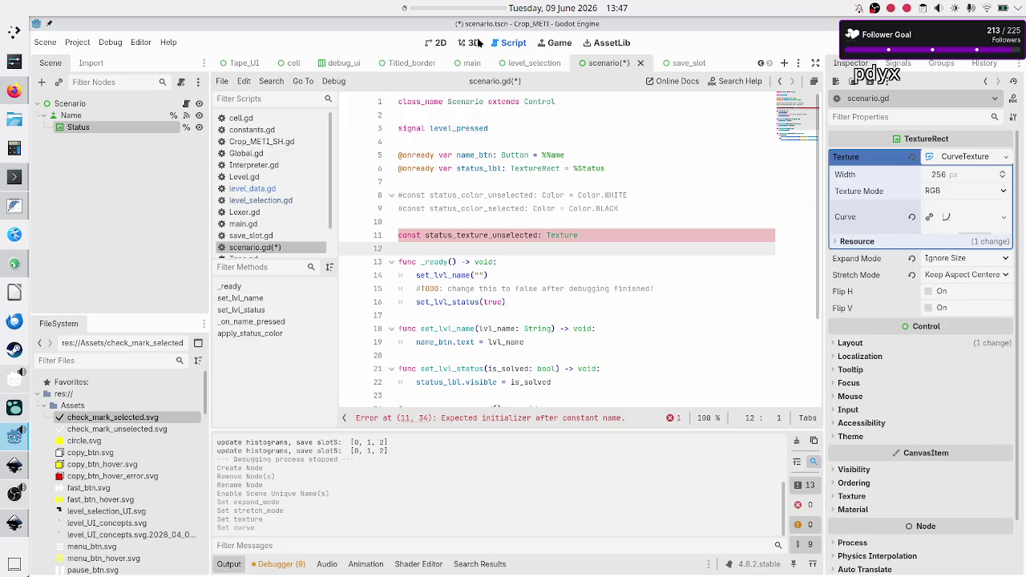
Switch to the 2D workspace and zoom the Scenario scene viewport.
click(440, 42)
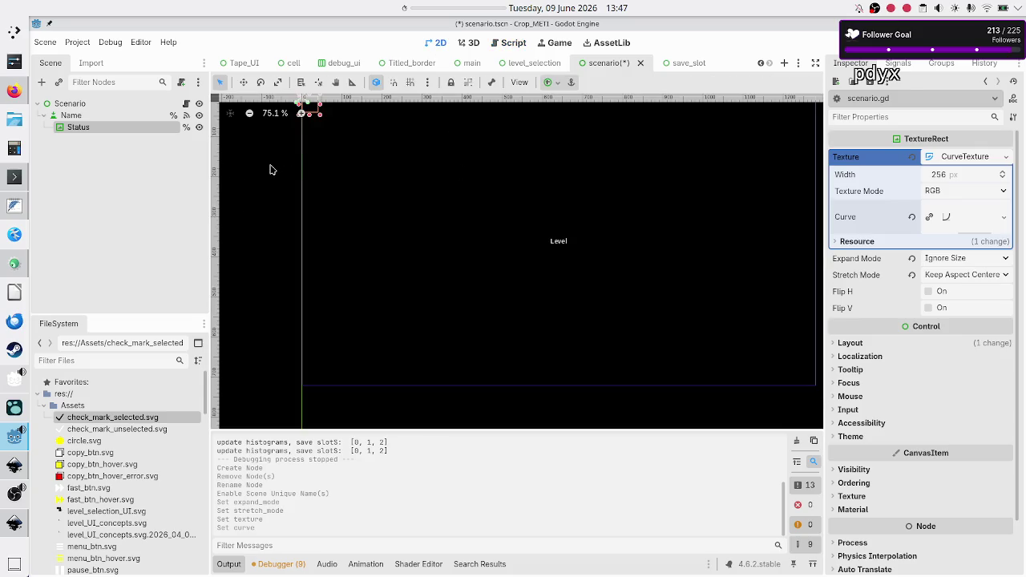
scroll(306, 175, up, 4)
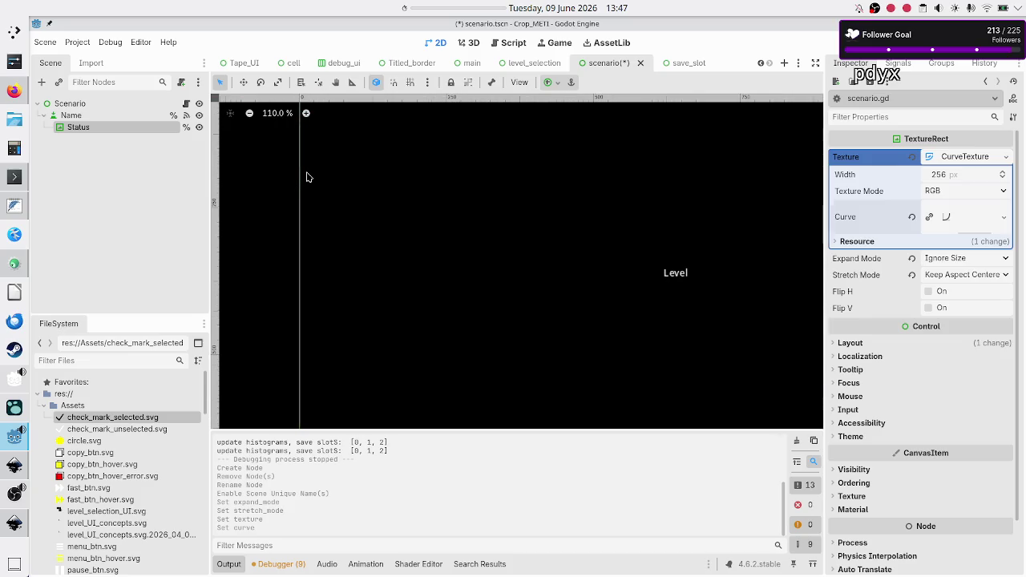
scroll(306, 175, down, 7)
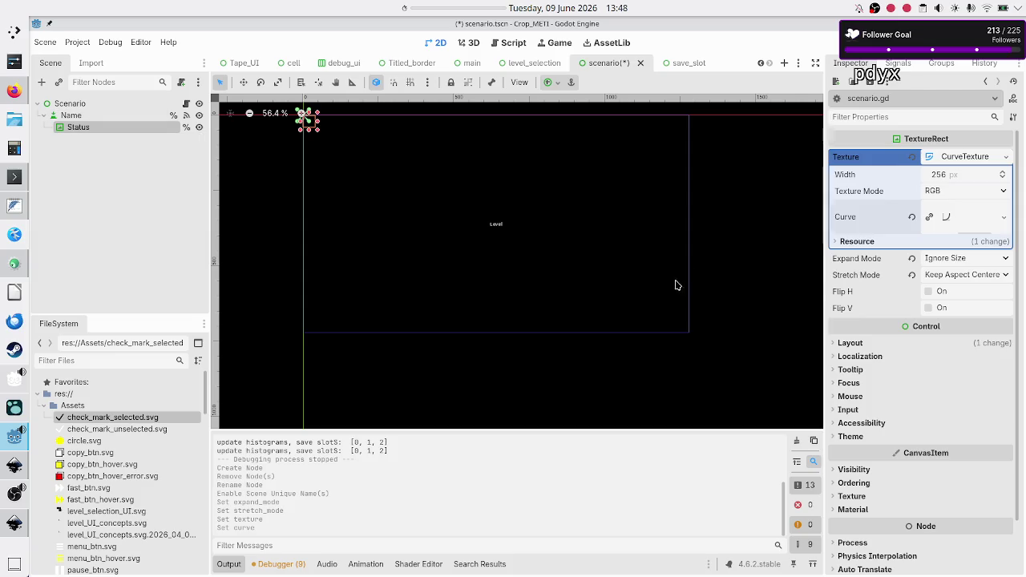
Set the Status node's Layout Mode to Anchors with the Custom anchors preset.
click(872, 345)
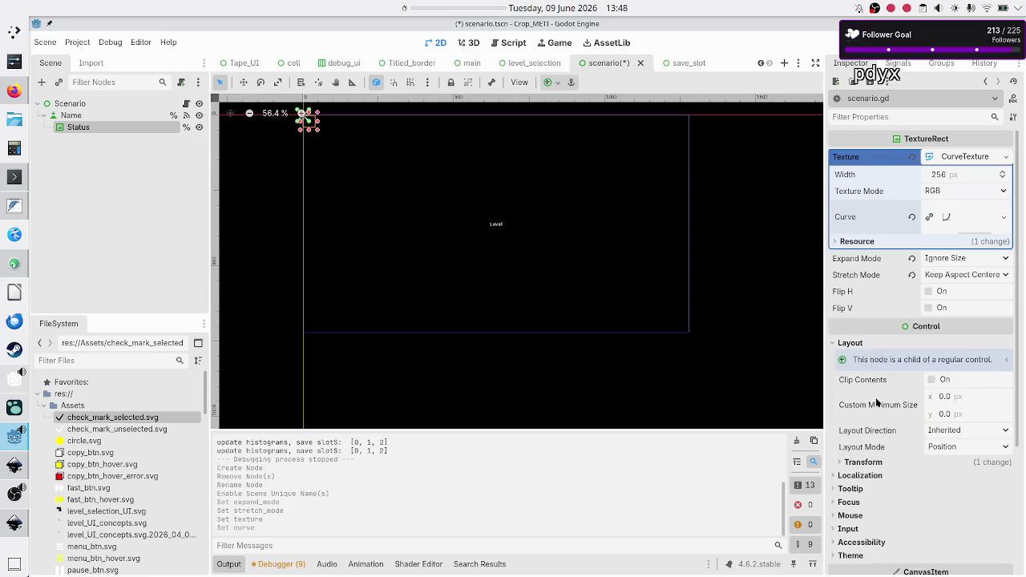
click(875, 347)
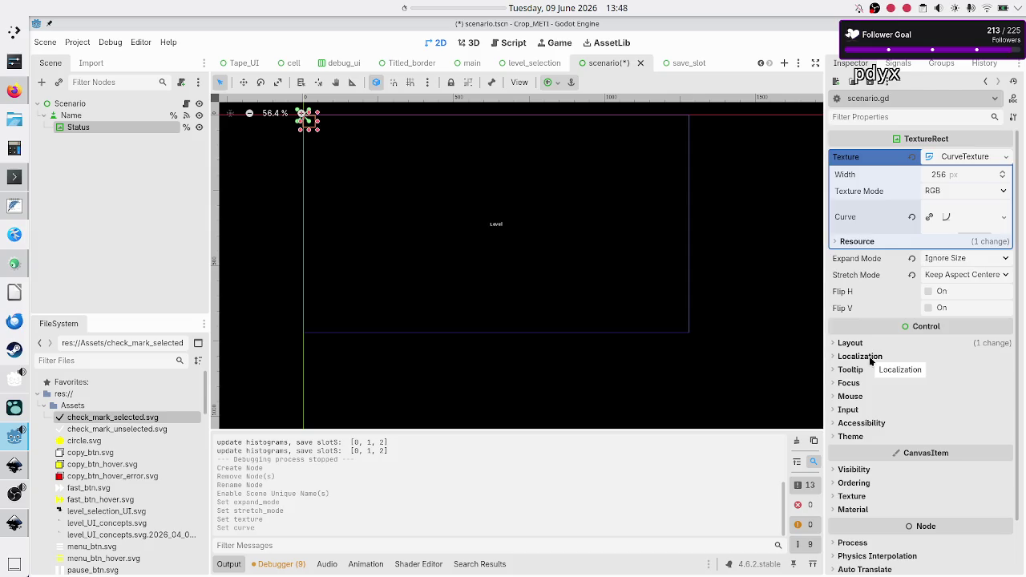
click(872, 345)
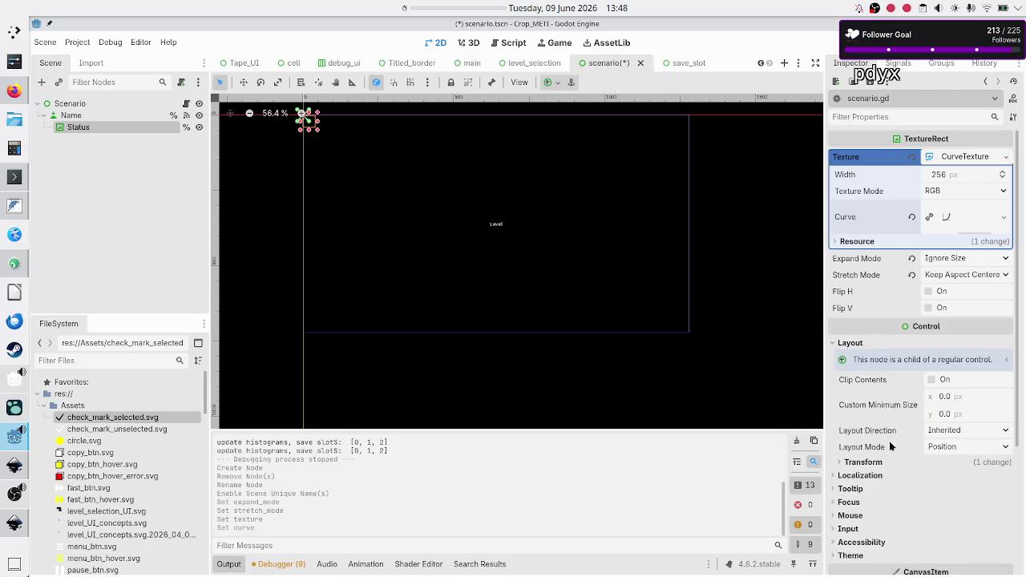
click(964, 431)
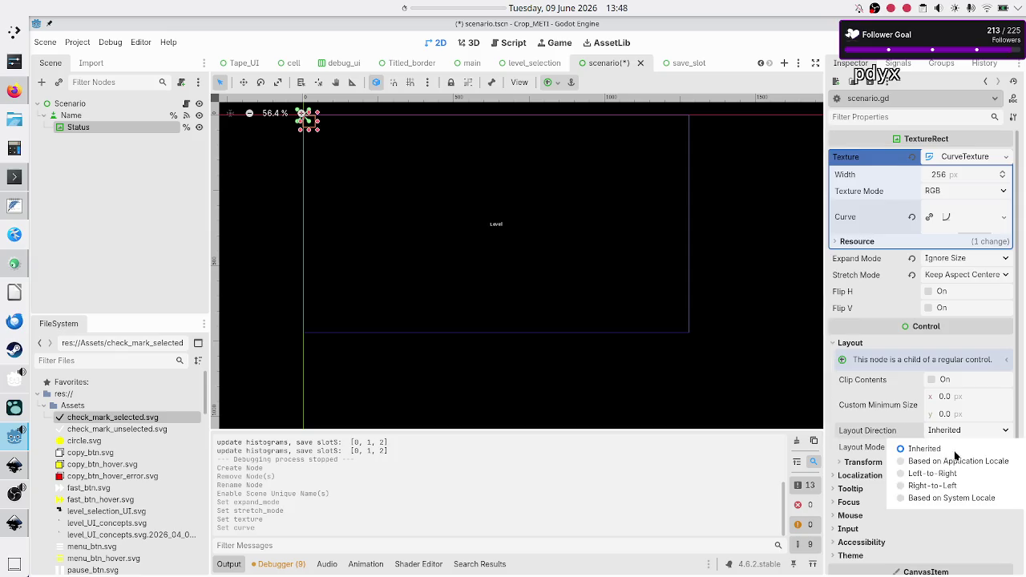
click(951, 435)
click(952, 449)
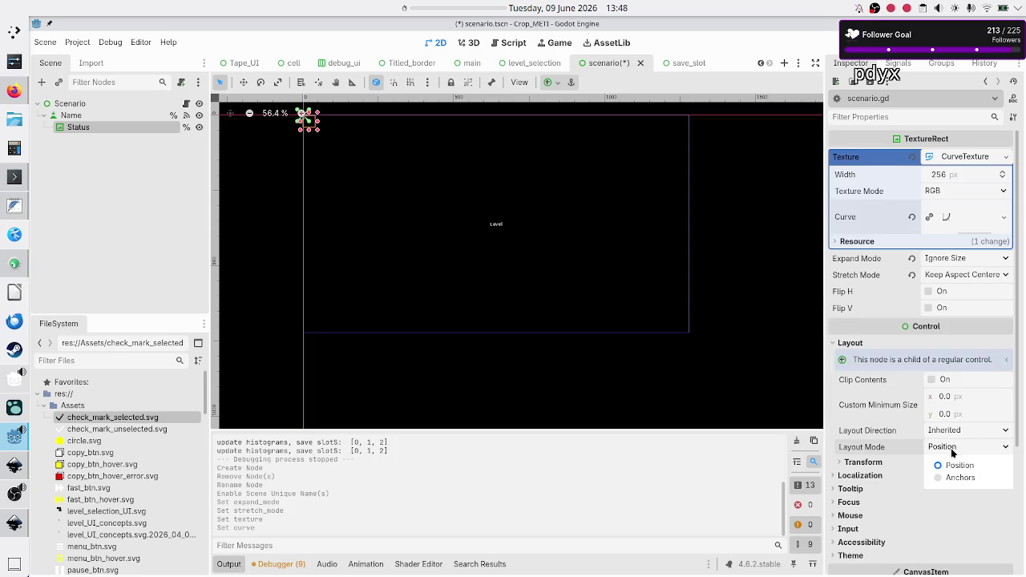
click(953, 478)
click(959, 464)
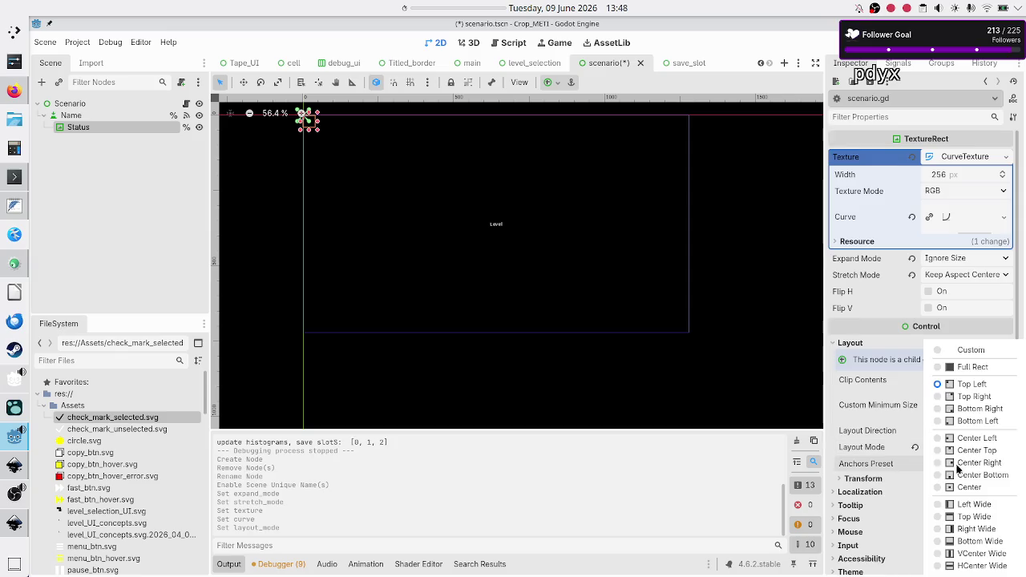
click(969, 350)
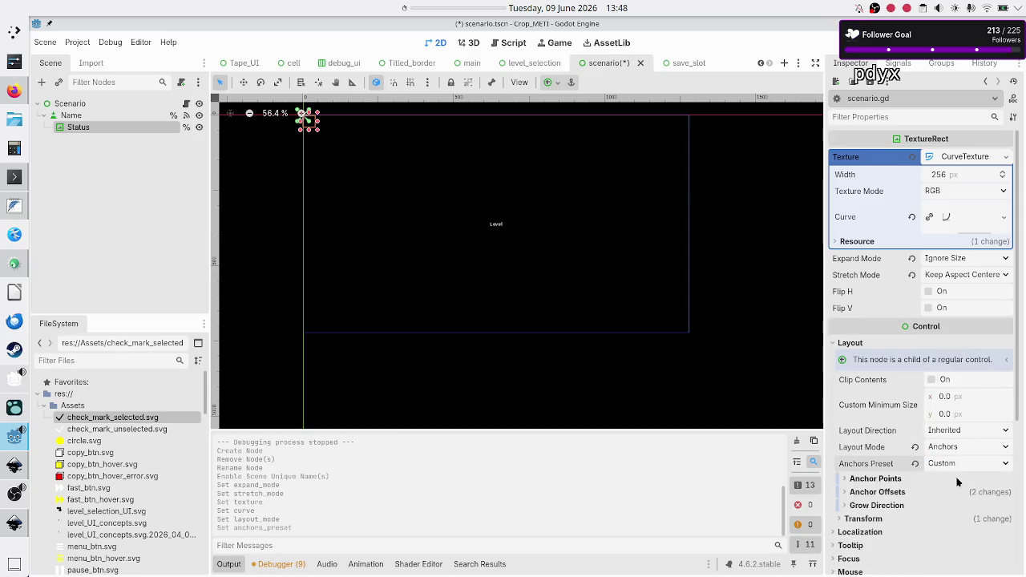
Reset the Status node's Right and Bottom anchor offsets to 0 px.
click(910, 480)
click(900, 558)
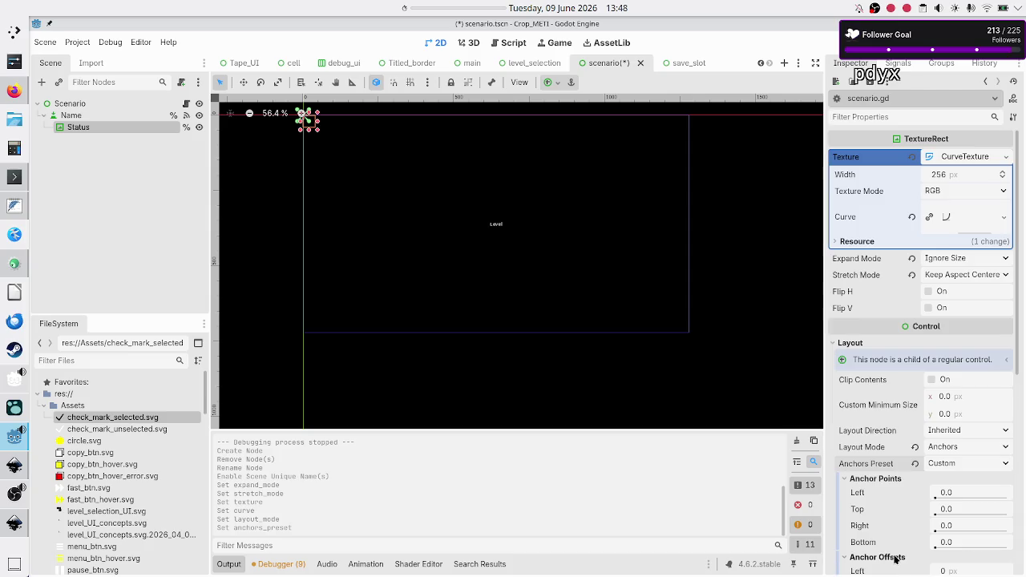
scroll(900, 513, down, 3)
scroll(901, 502, down, 1)
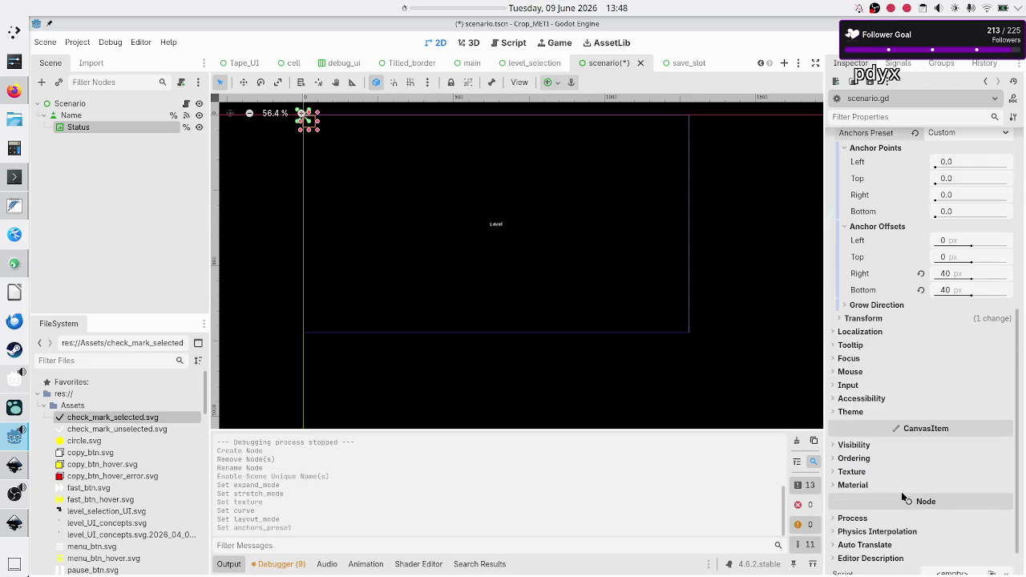
click(922, 275)
click(921, 290)
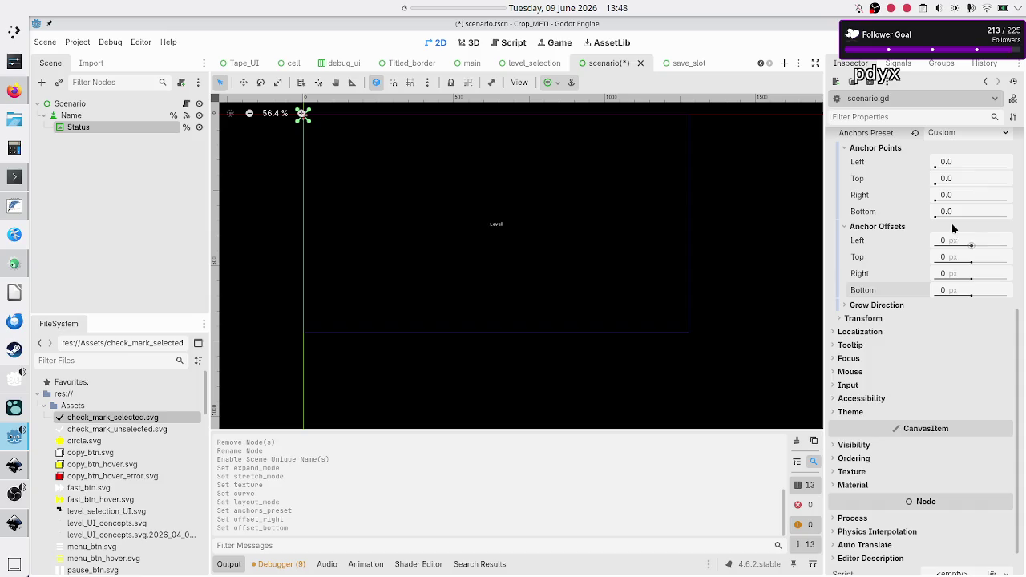
Set the anchor points to Left 0.8, Top 0.8, Right 1 and Bottom 1.
click(956, 159)
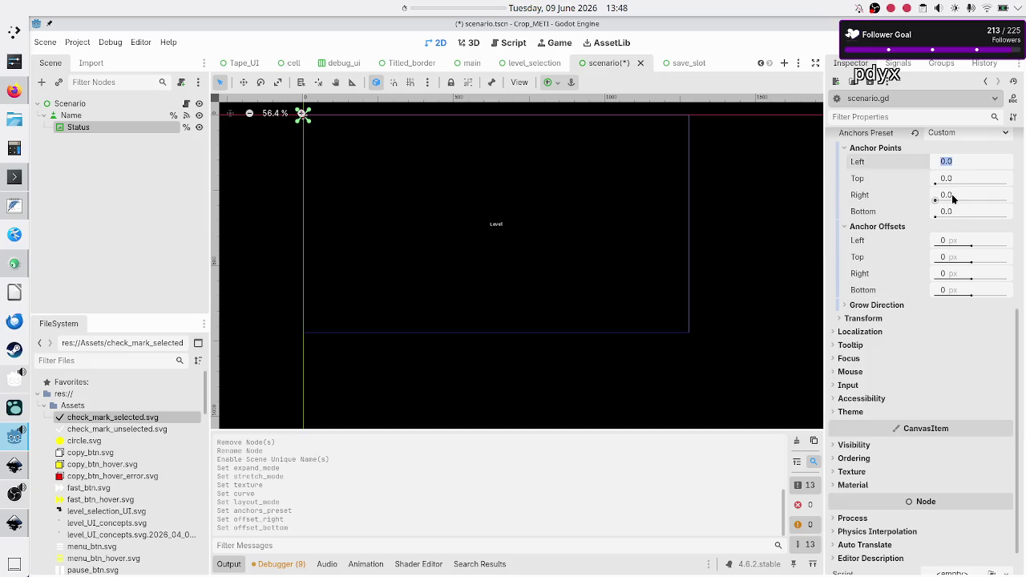
drag(953, 197, 952, 211)
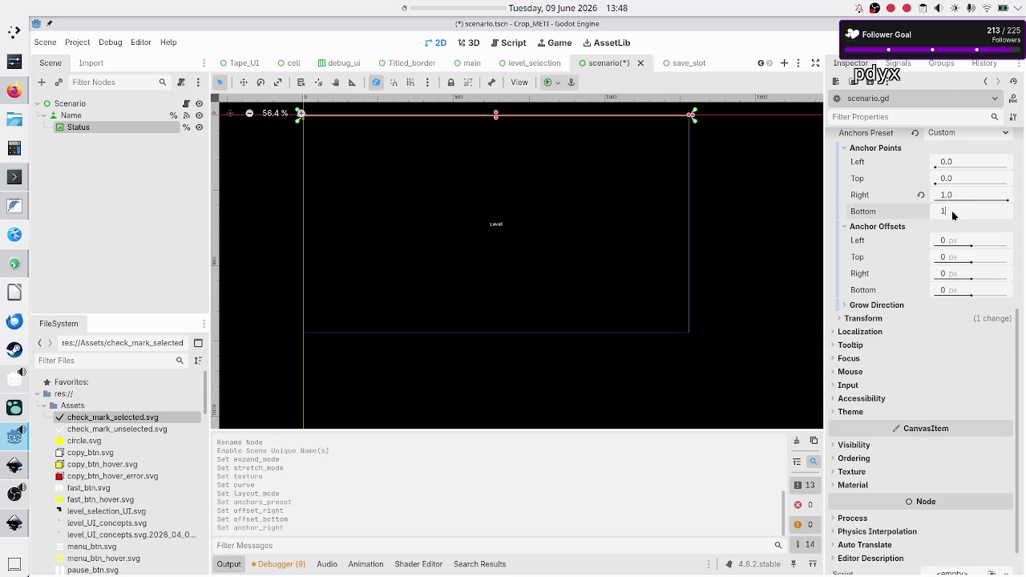
click(959, 163)
text(0)
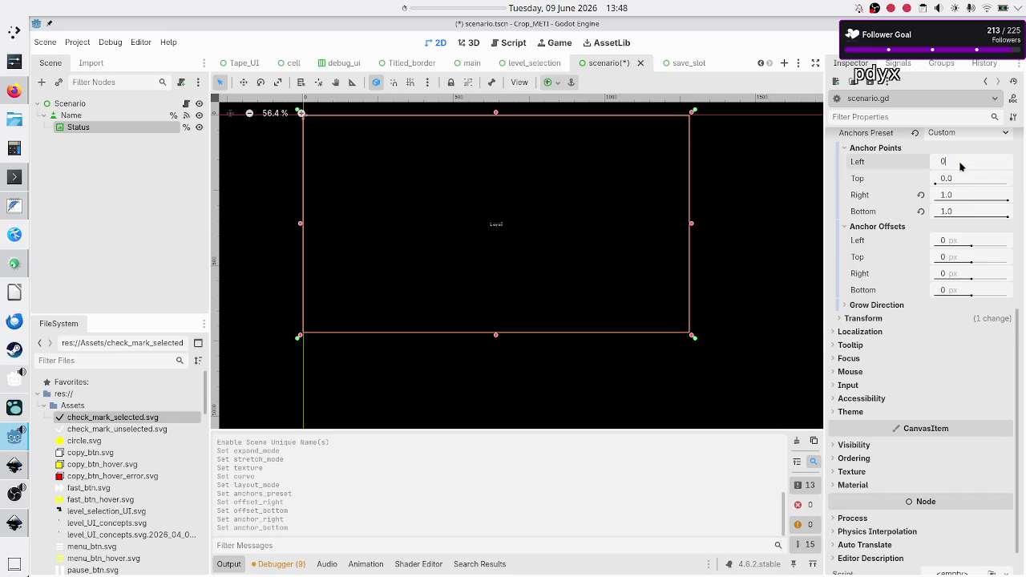
key(Return)
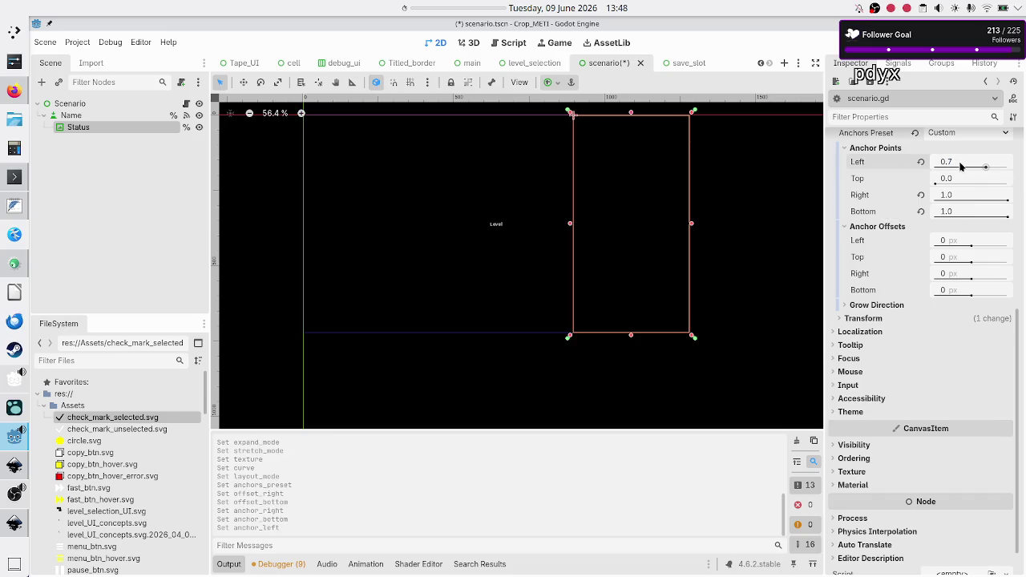
click(962, 180)
text(0)
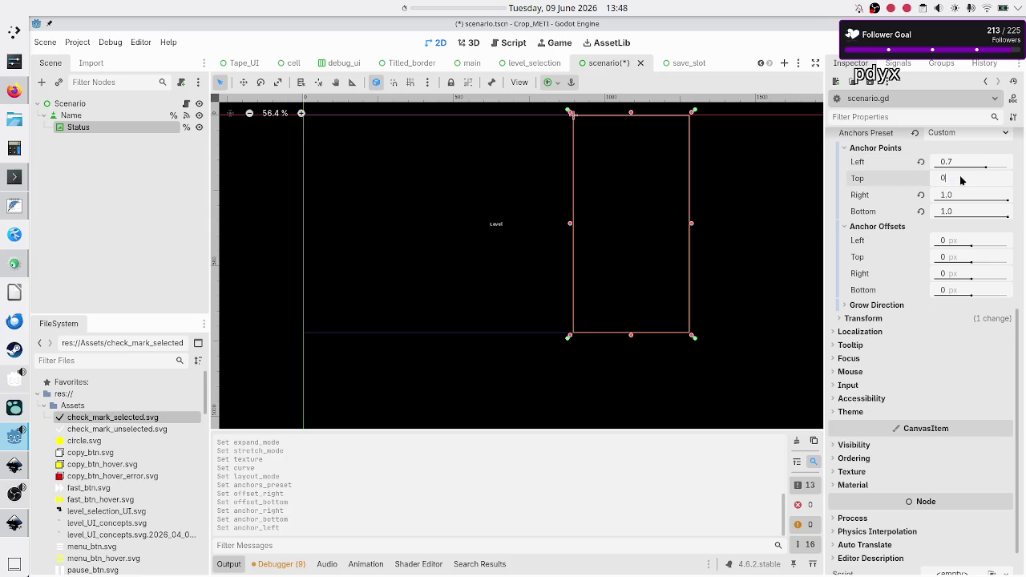
key(Return)
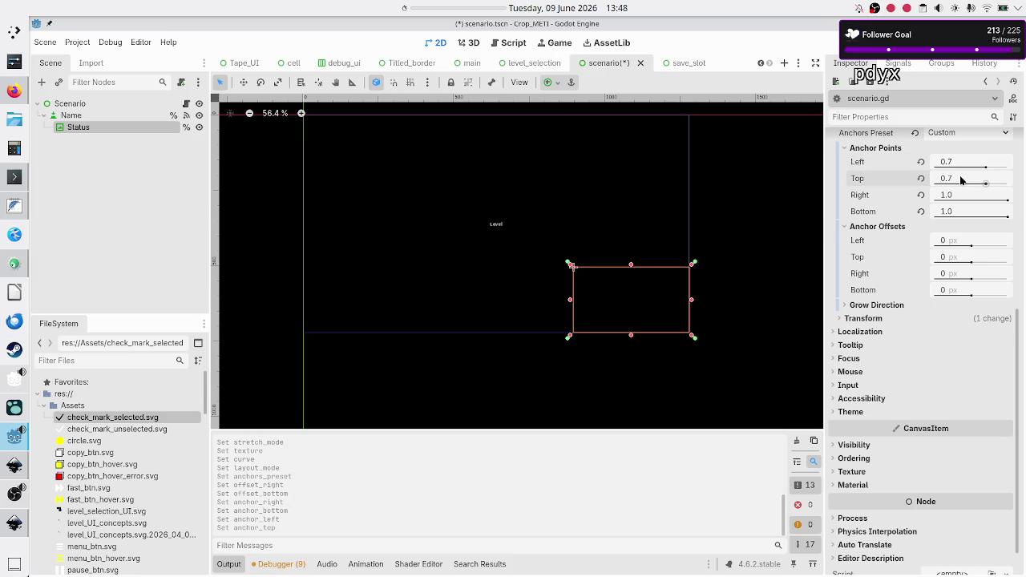
click(959, 164)
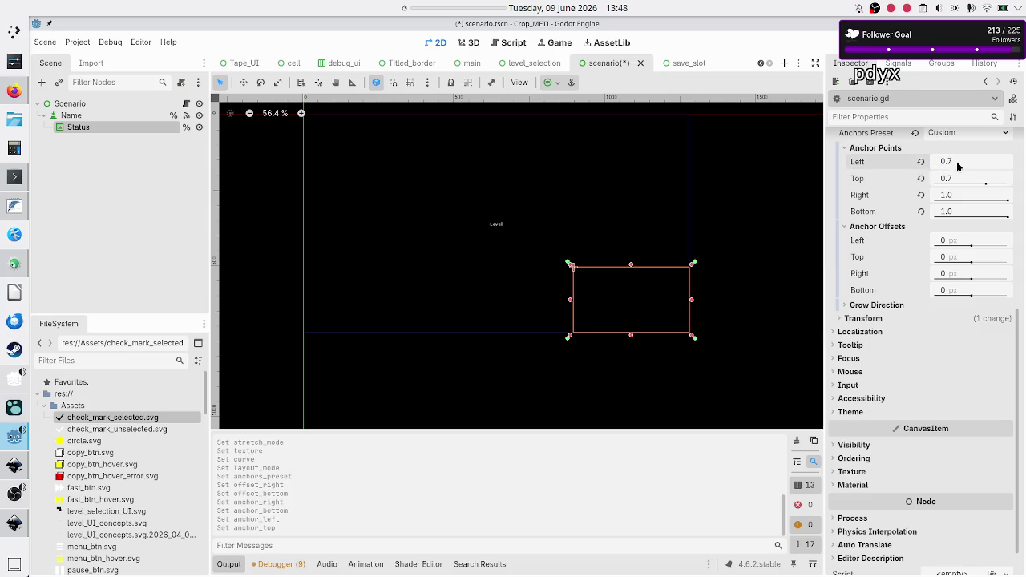
text(0.8)
key(Return)
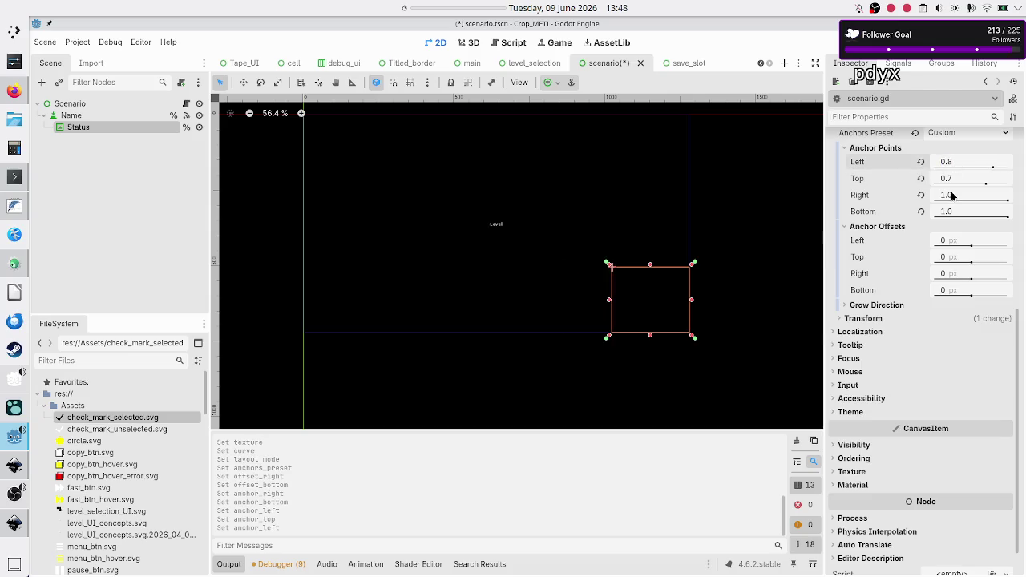
click(958, 180)
click(958, 180)
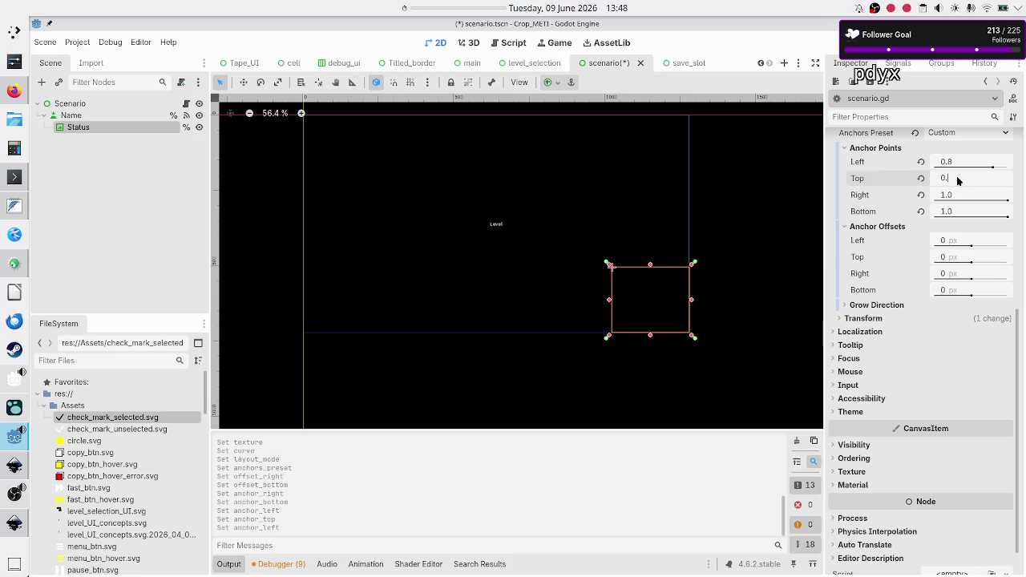
text(8)
key(Return)
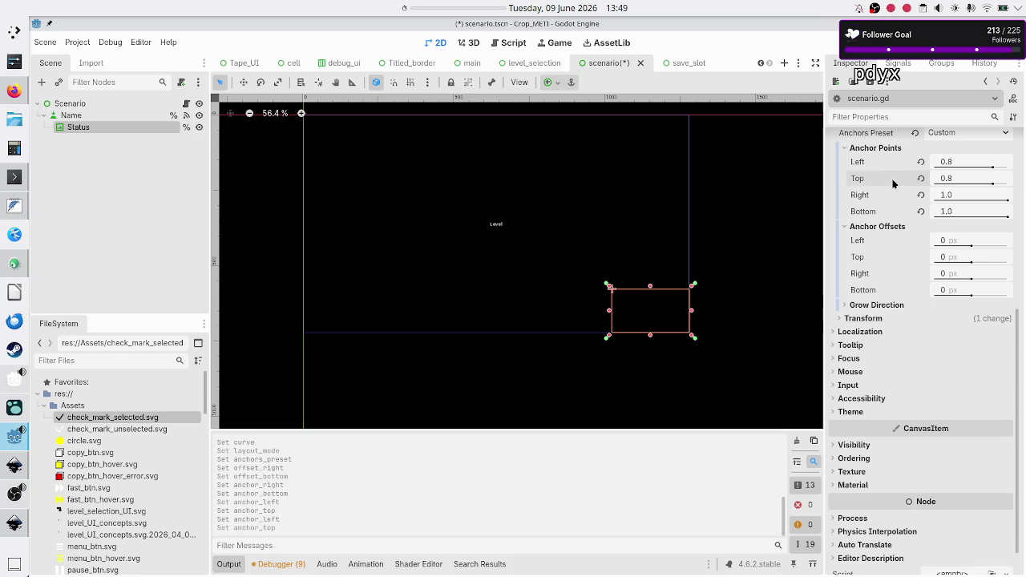
mouse_move(843, 178)
Add two points to the CurveTexture's Curve, then clear the Status texture to empty.
scroll(857, 231, up, 5)
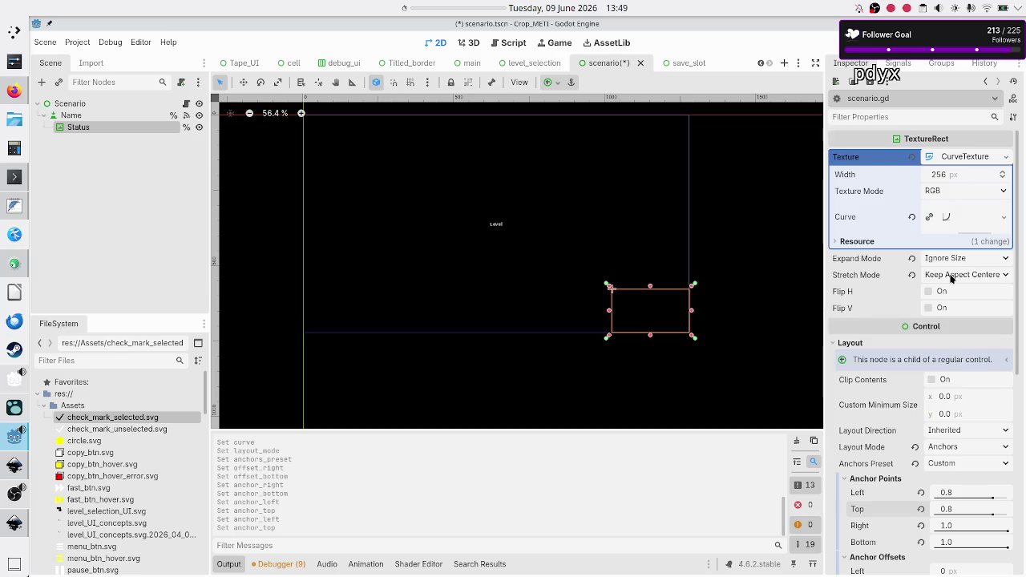
click(967, 217)
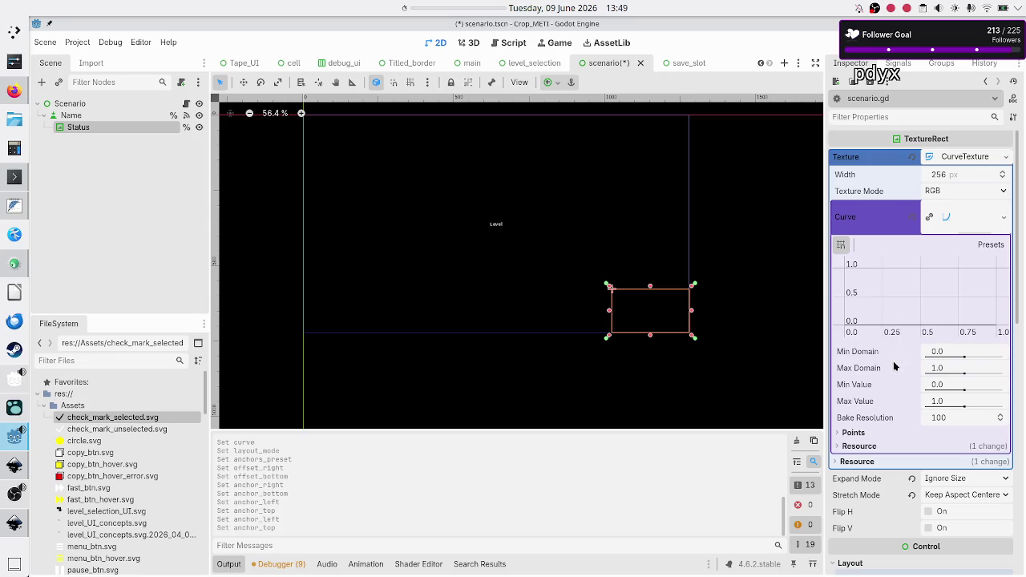
click(874, 435)
click(934, 446)
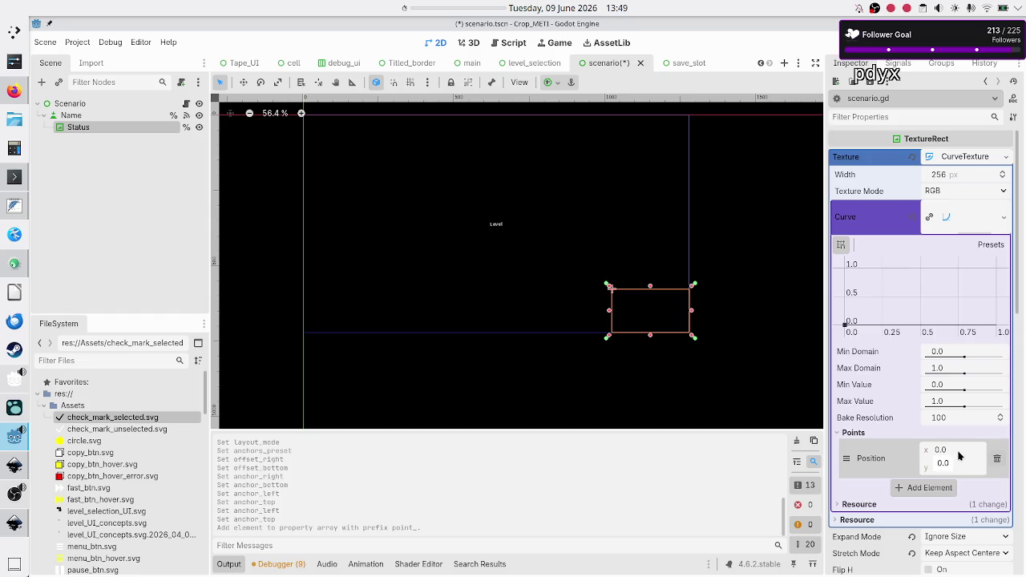
click(940, 485)
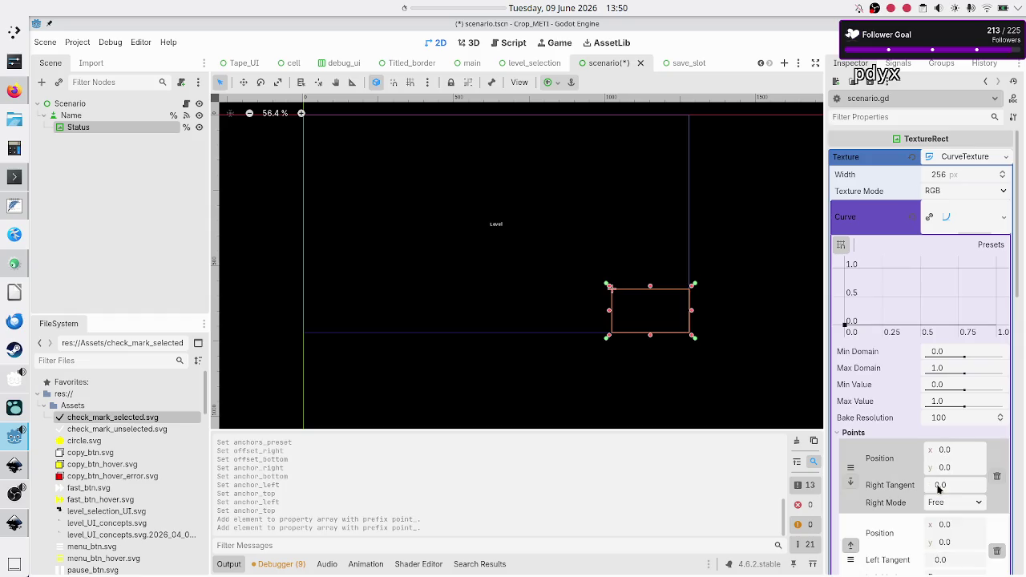
scroll(917, 488, down, 5)
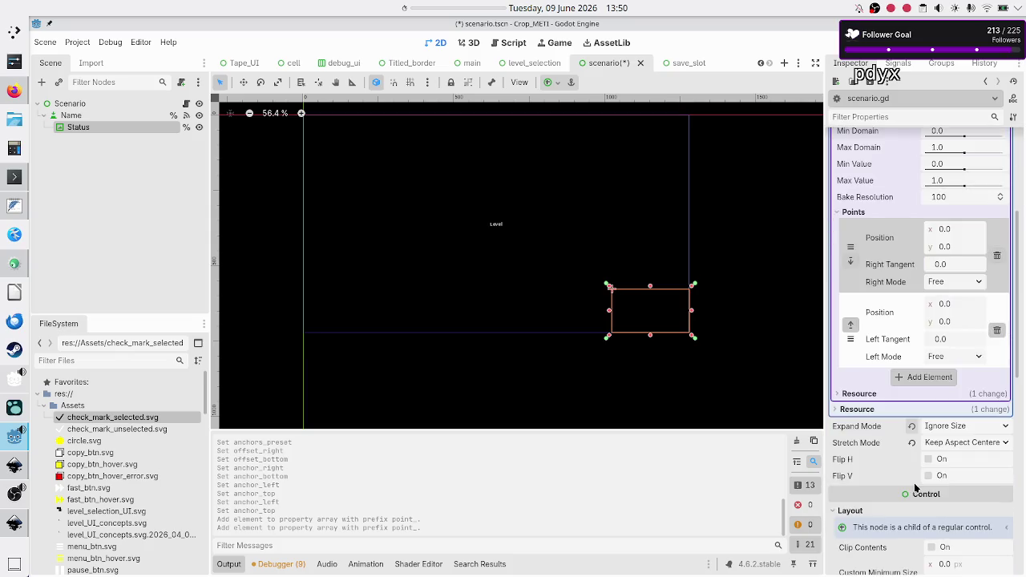
scroll(915, 486, up, 5)
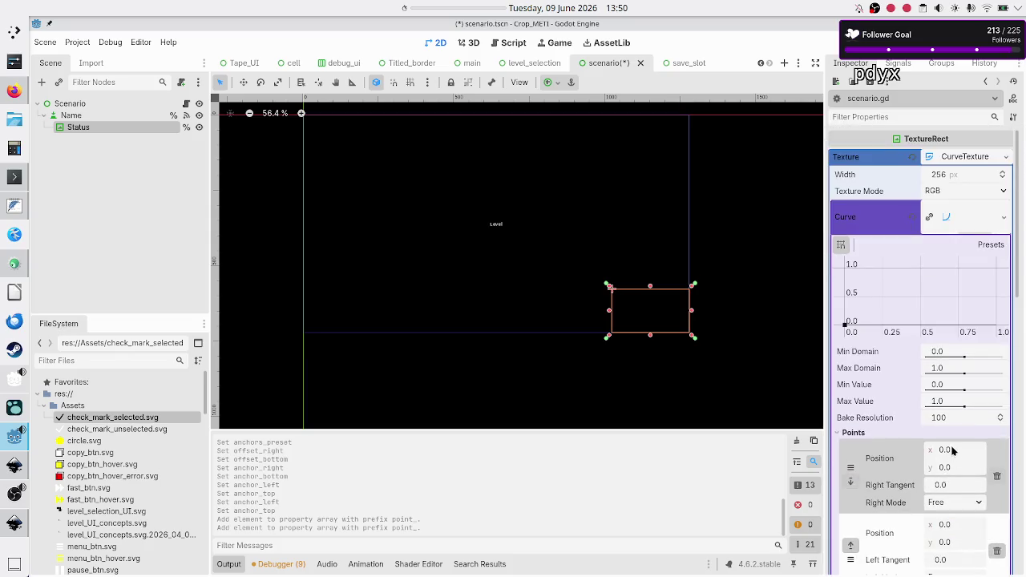
click(1007, 159)
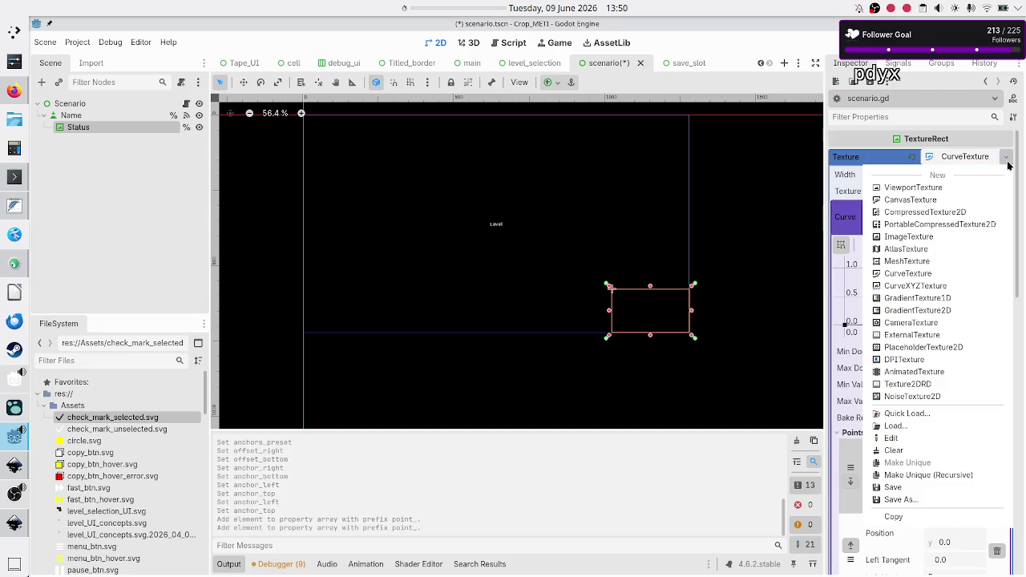
click(910, 449)
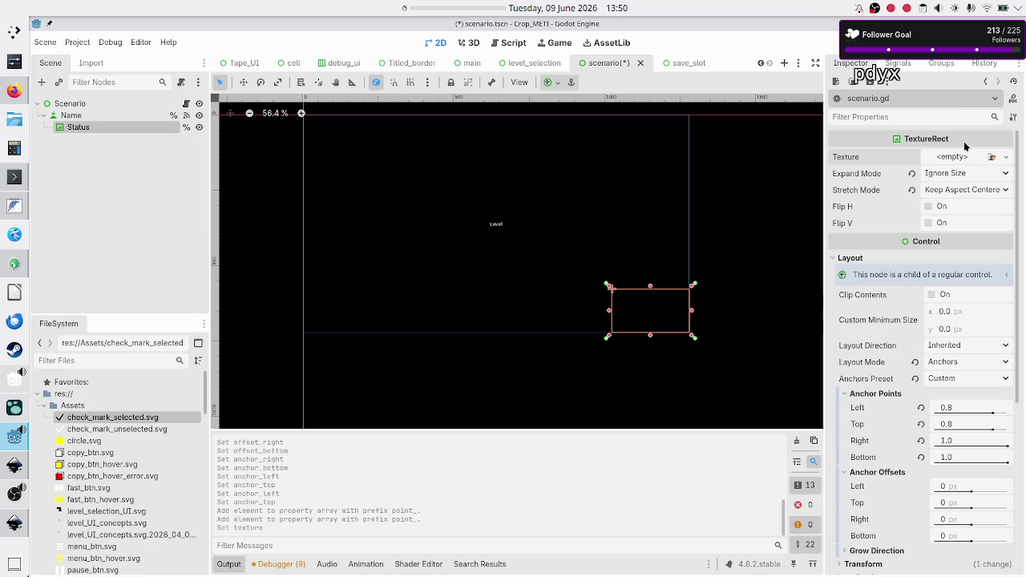
Make status_texture_unselected a Texture2D constant preloading check_mark_unselected.svg.
click(186, 105)
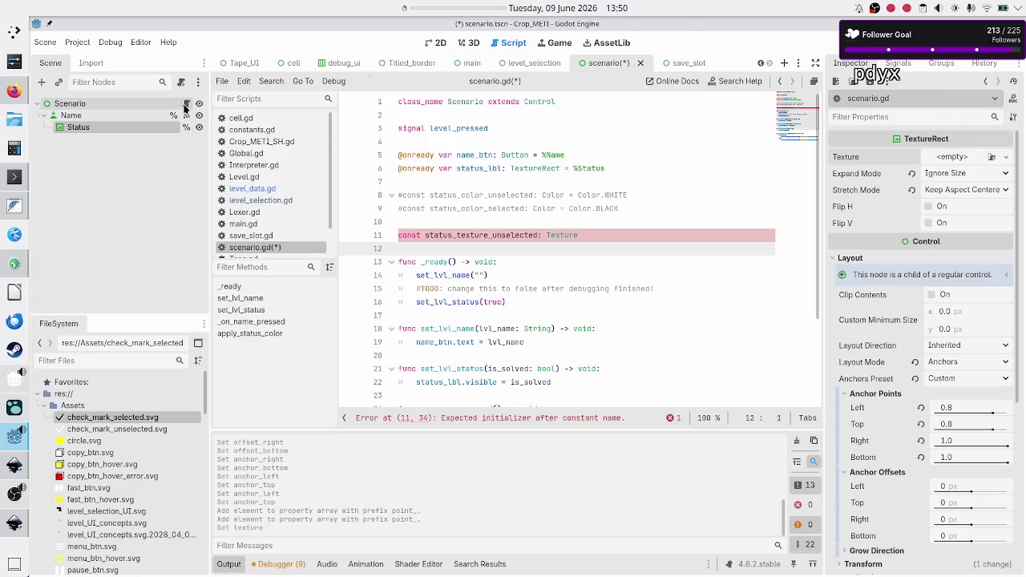
click(600, 238)
text(2)
key(Return)
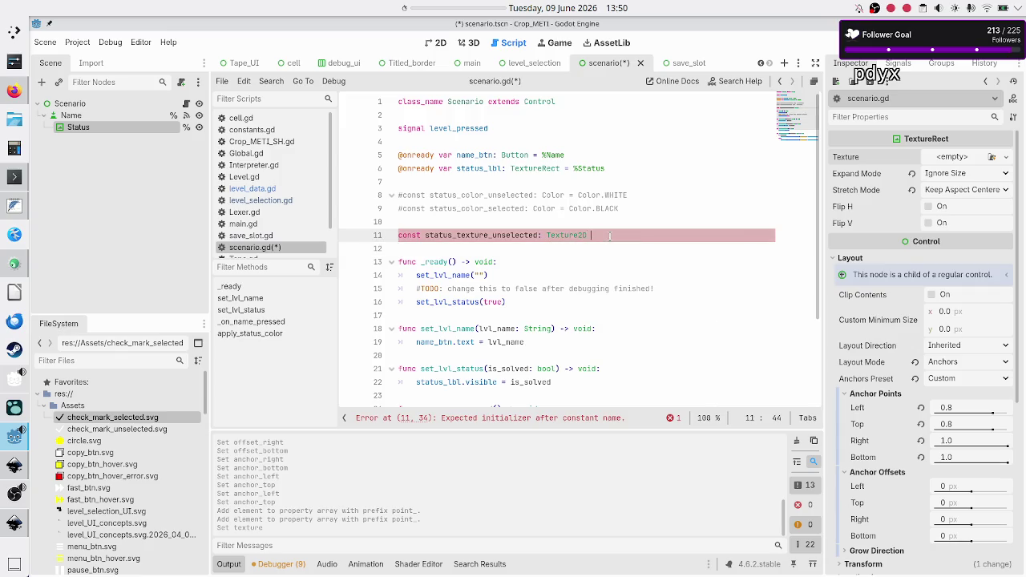
text(prel)
key(Return)
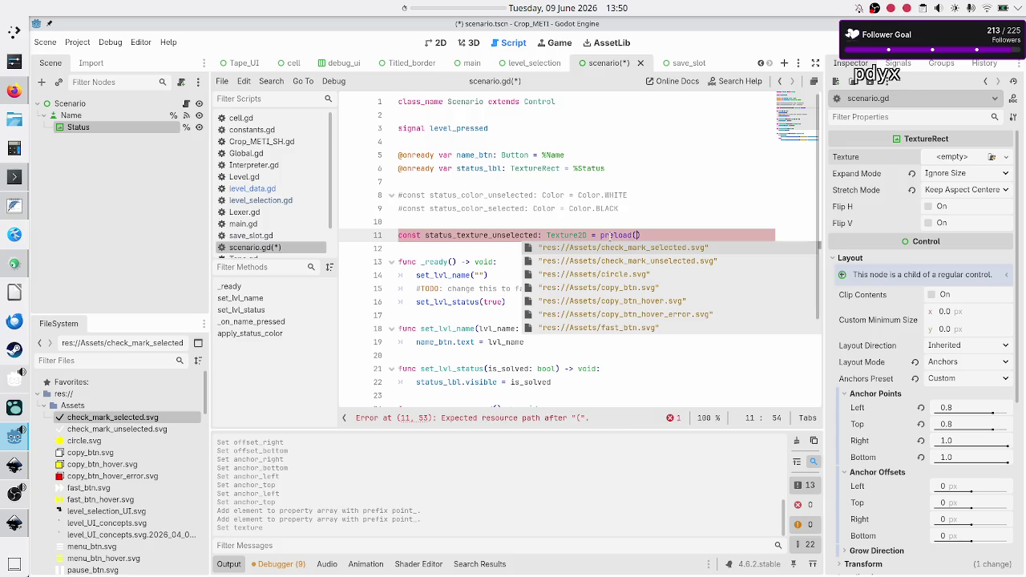
key(Down)
key(Return)
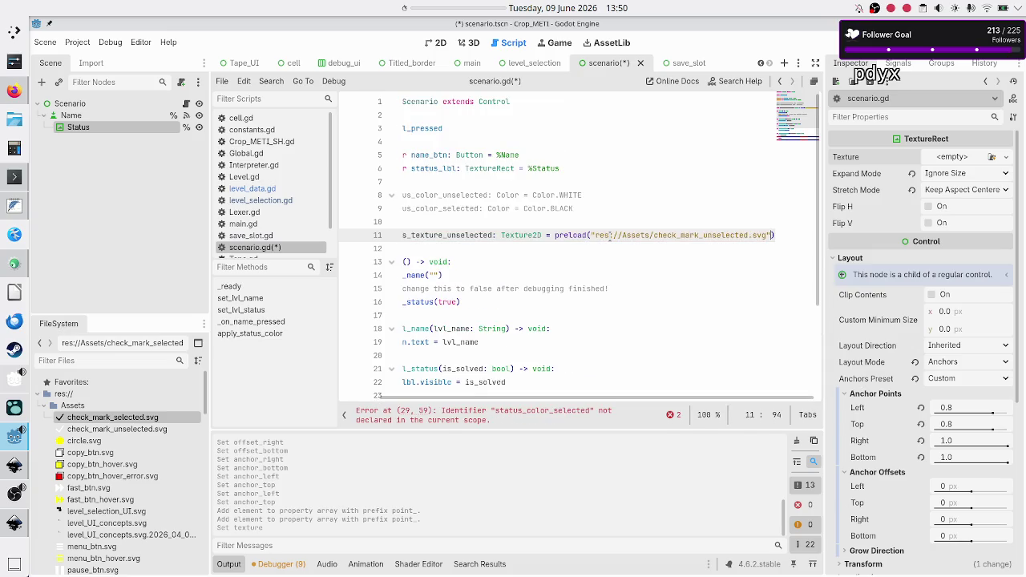
Add const status_texture_selected: Texture2D preloading check_mark_selected.svg on the next line.
key(Down)
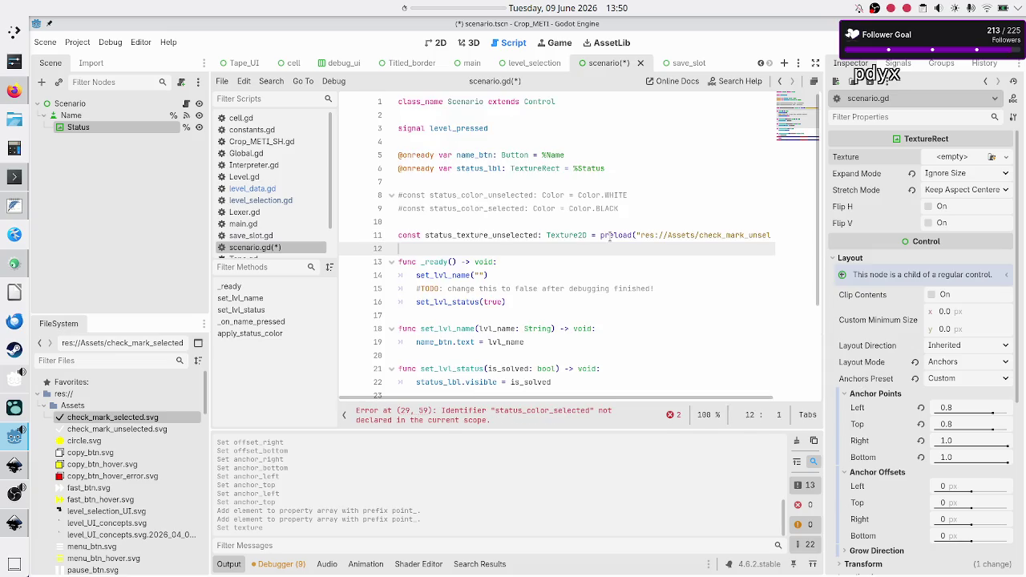
key(Return)
key(Up)
text(const status_texture_se)
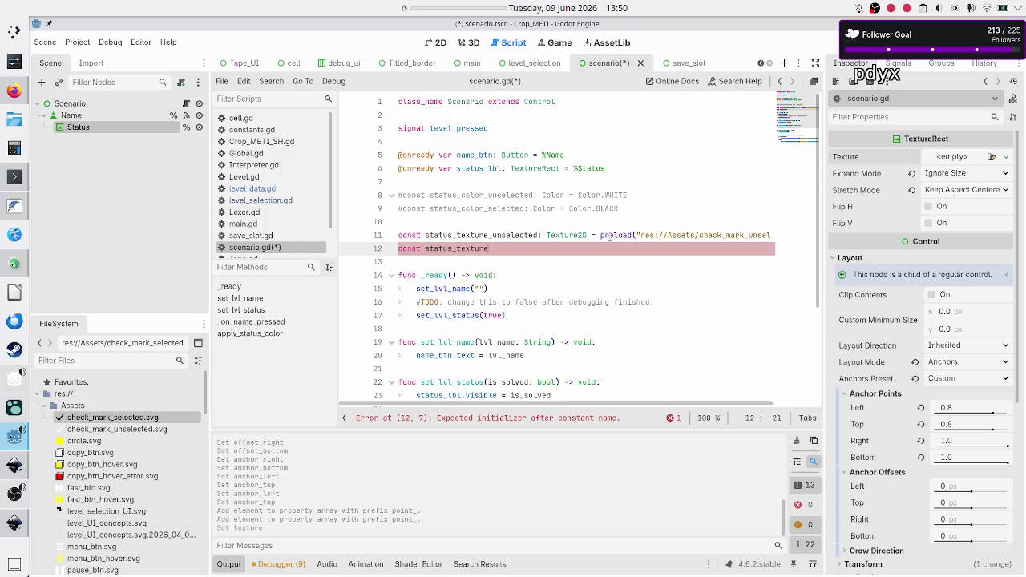
text(lected: Texture2D = preload(chec)
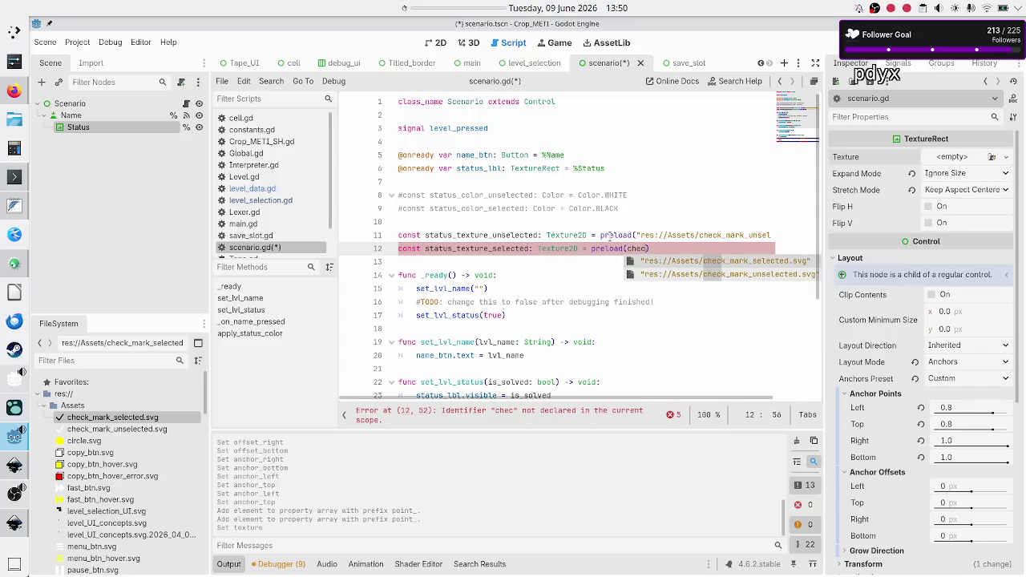
key(Return)
key(Down)
key(Down)
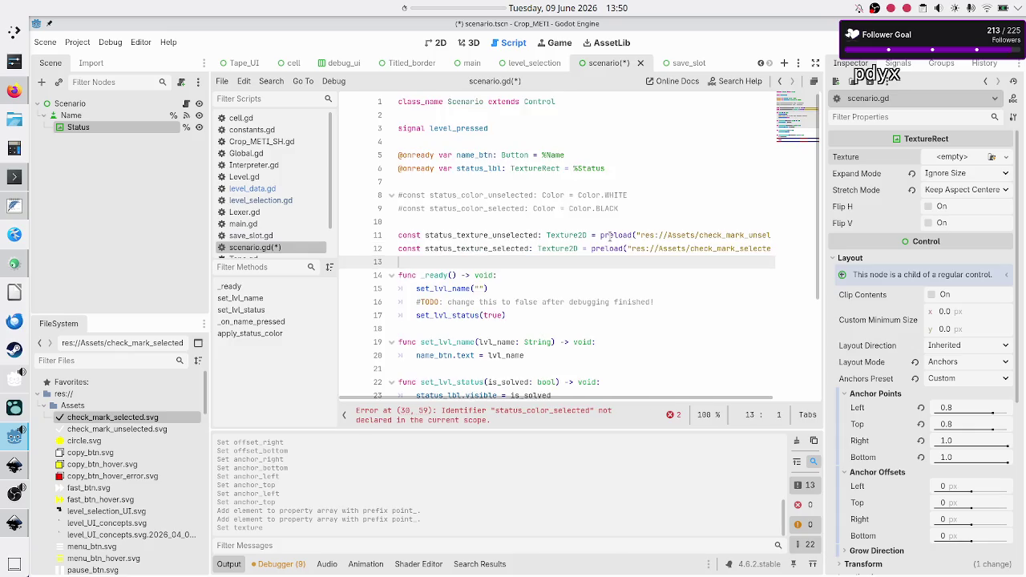
Replace line 30's colour override with status_lbl.texture = status_texture_selected.
key(Down)
key(Down)
key(Down)
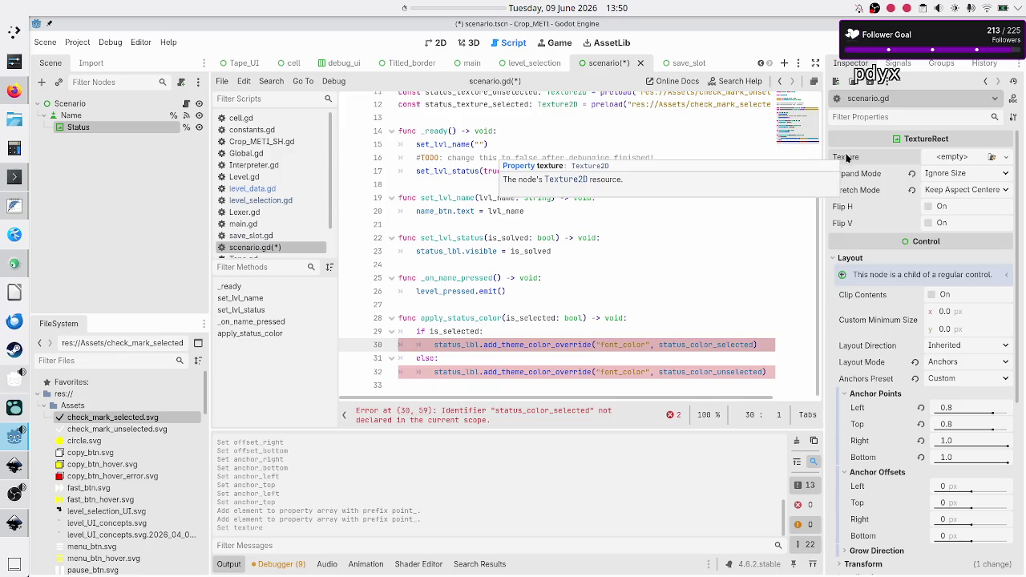
click(757, 346)
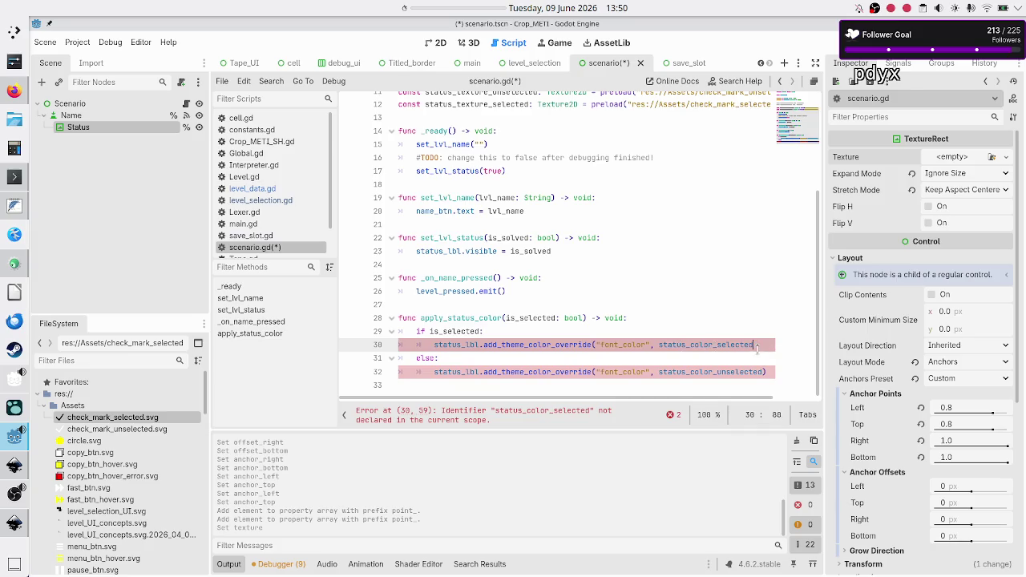
key(BackSpace)
key(BackSpace)
key(BackSpace)
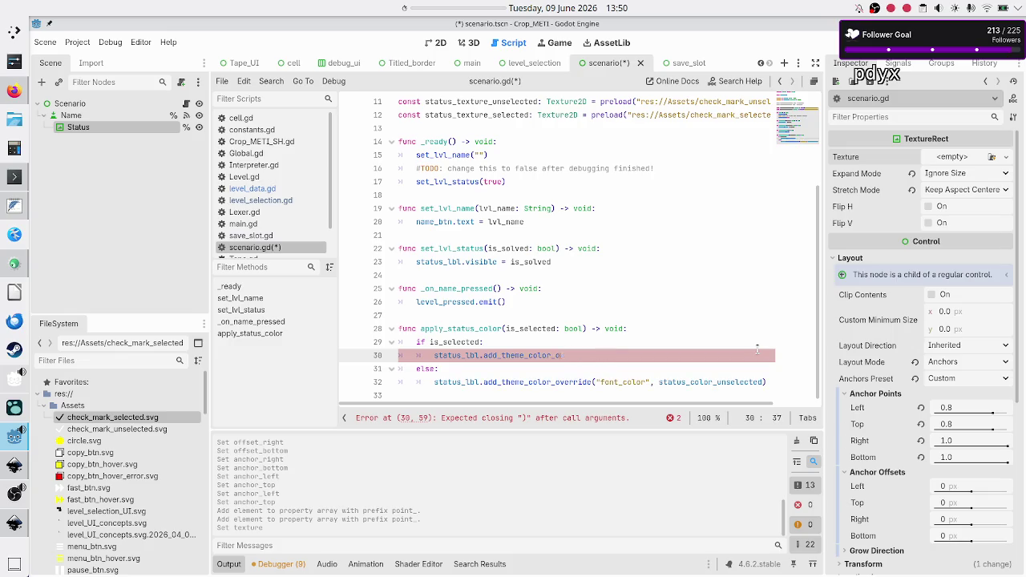
key(BackSpace)
key(BackSpace)
key(BackSpace)
text(exture)
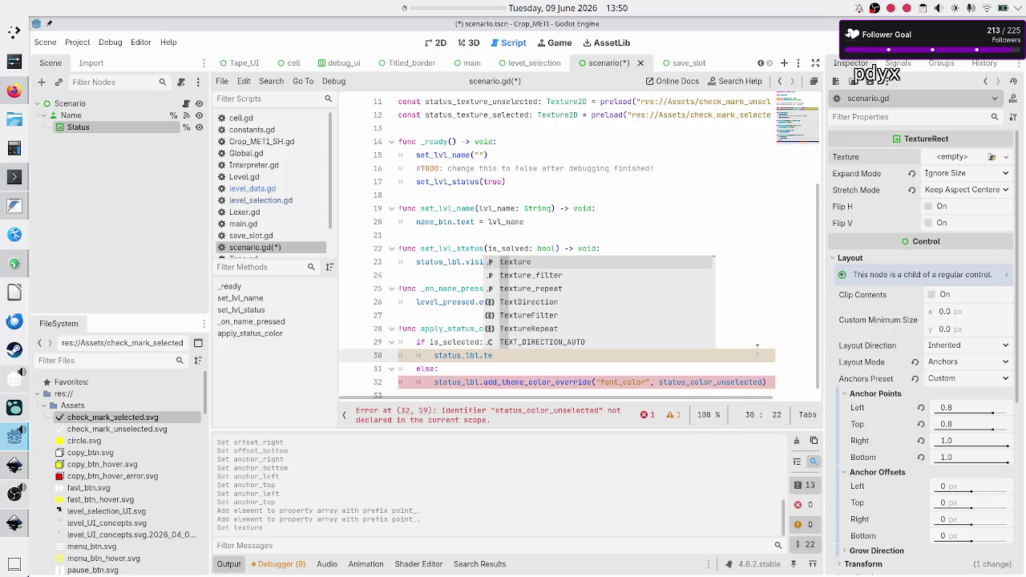
key(Return)
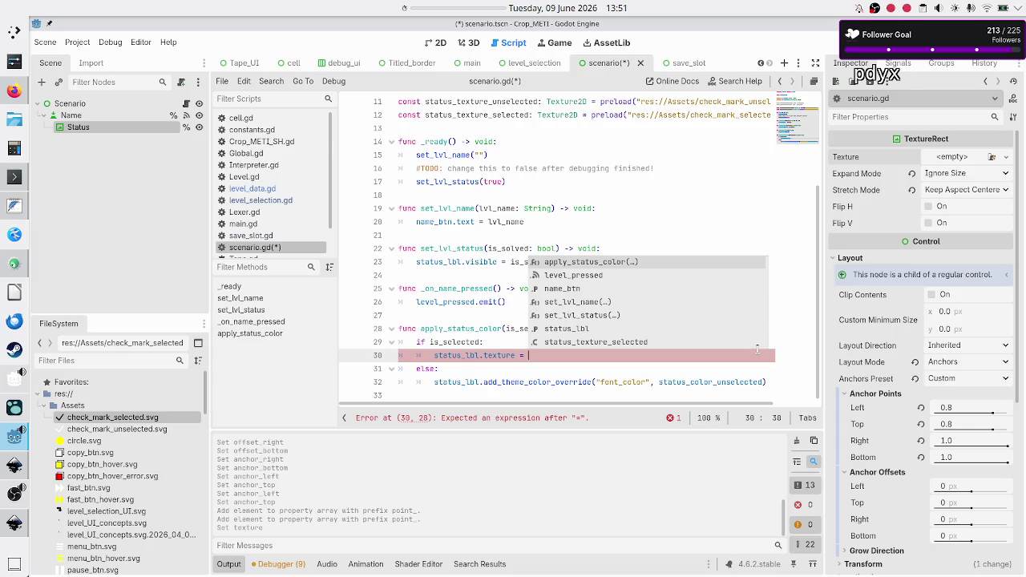
text(ch)
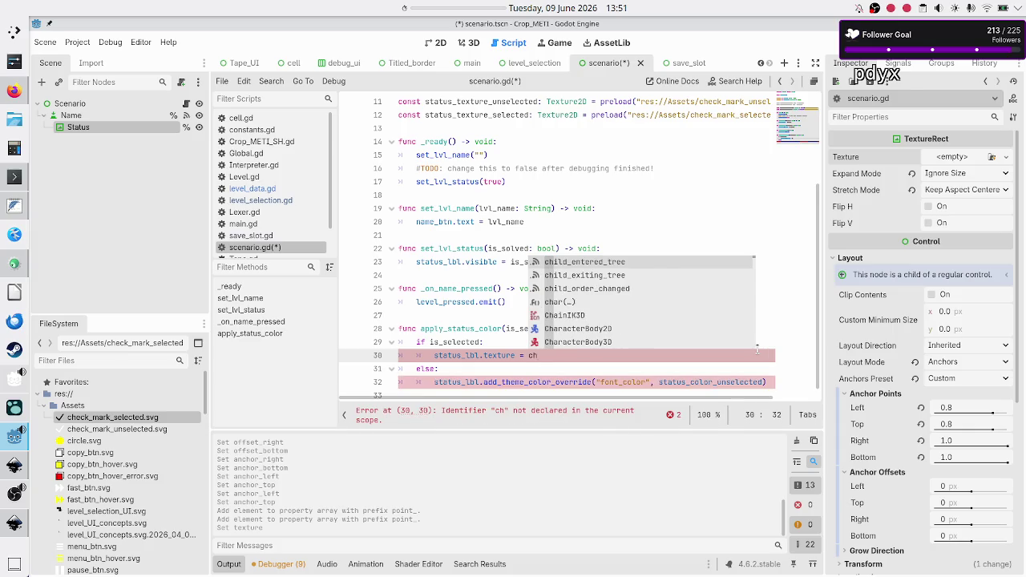
key(BackSpace)
key(BackSpace)
text(stat)
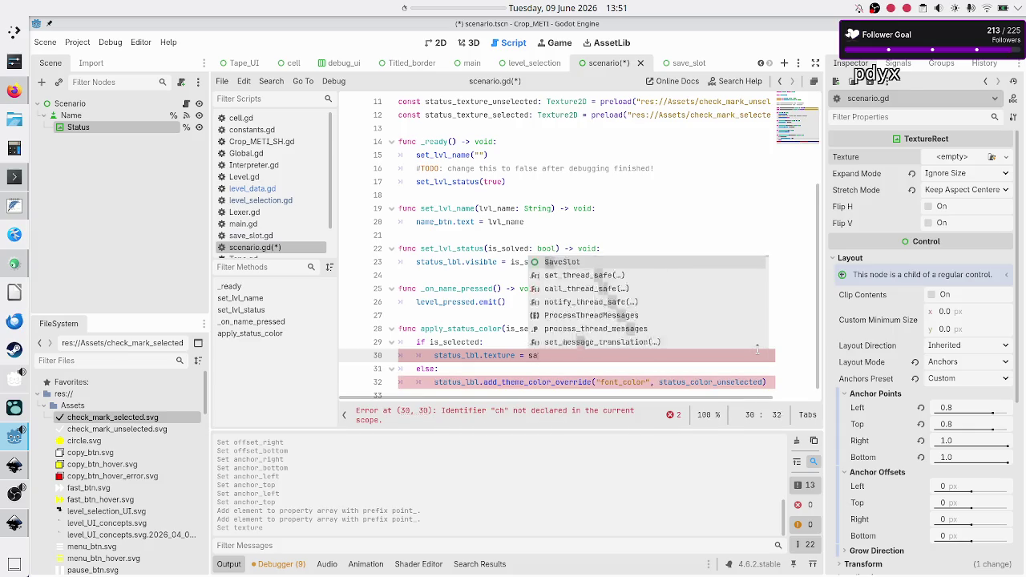
text(us)
key(Down)
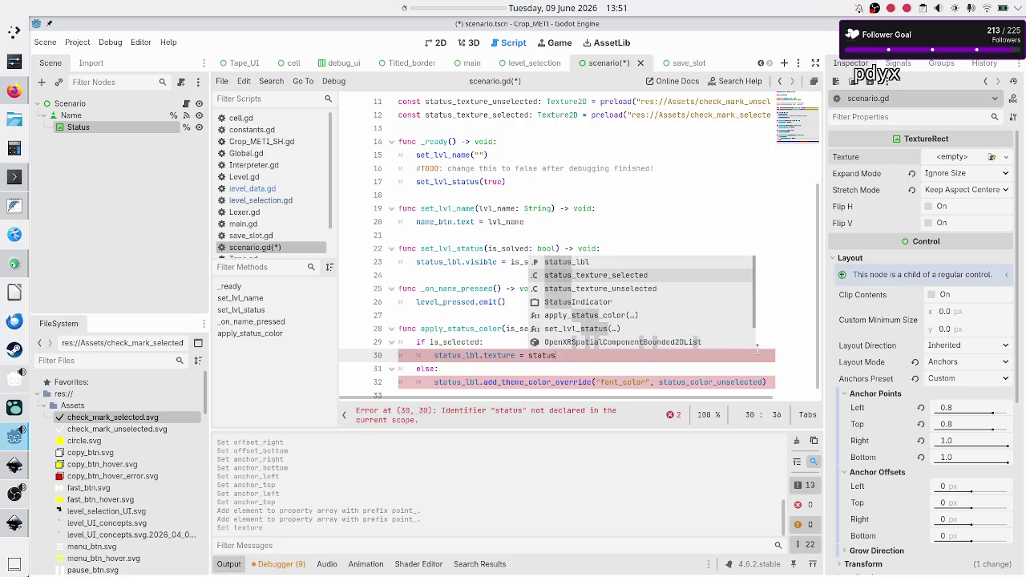
key(Return)
Change line 32 to status_lbl.texture = status_texture_unselected and save scenario.gd.
key(Down)
key(Down)
key(End)
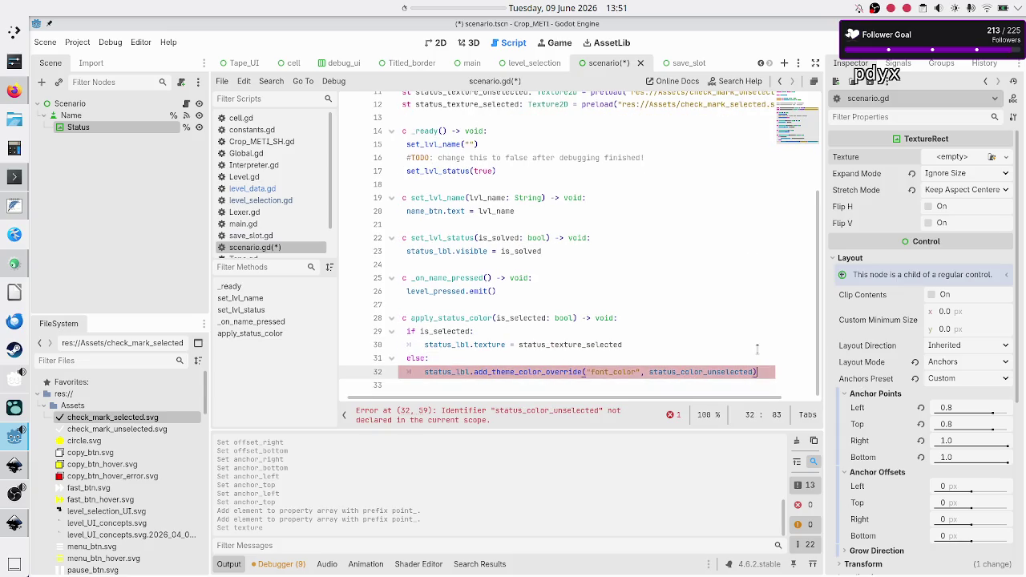
key(BackSpace)
key(BackSpace)
key(BackSpace)
key(BackSpace)
key(BackSpace)
key(BackSpace)
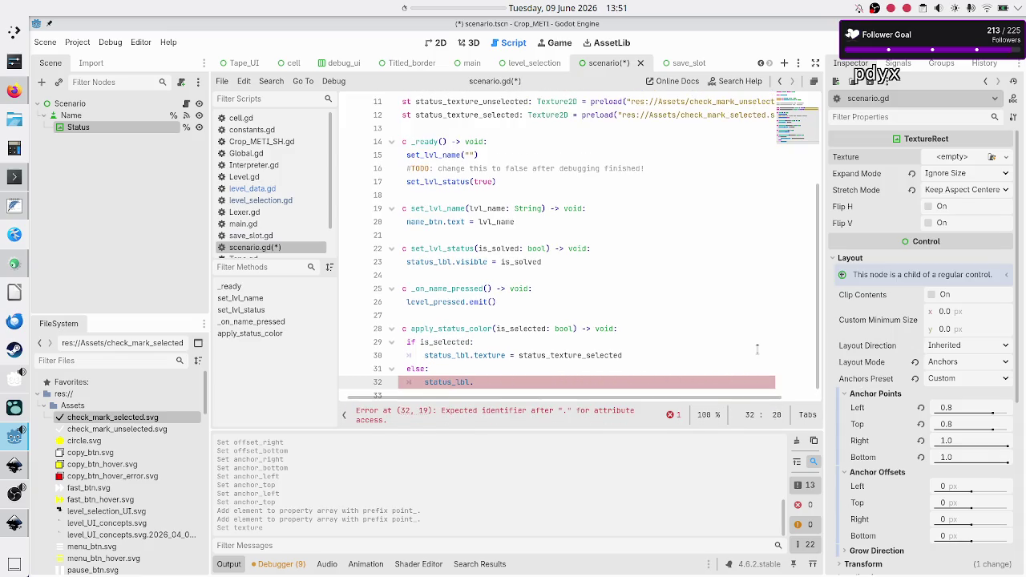
text(text)
key(Return)
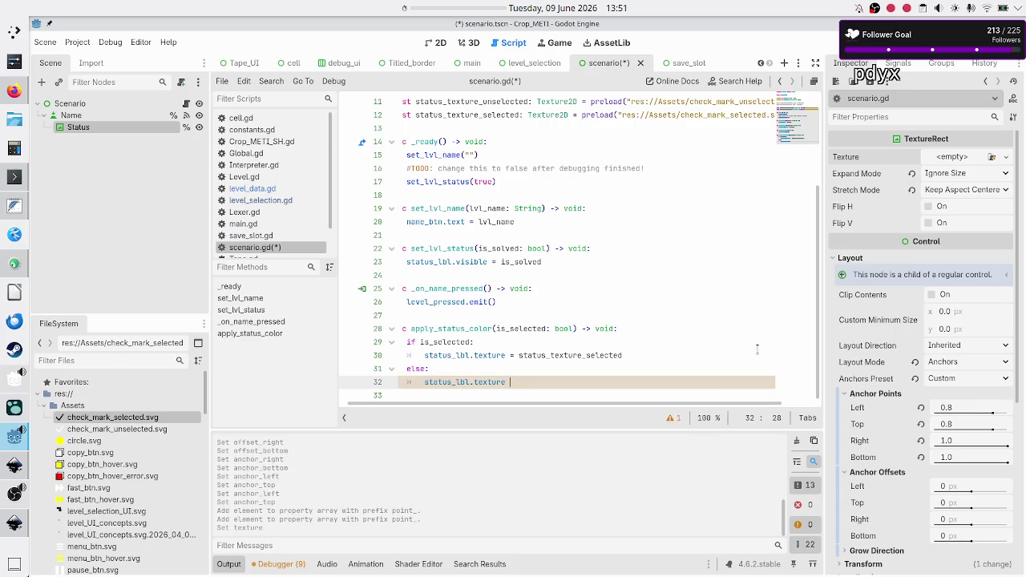
text(status)
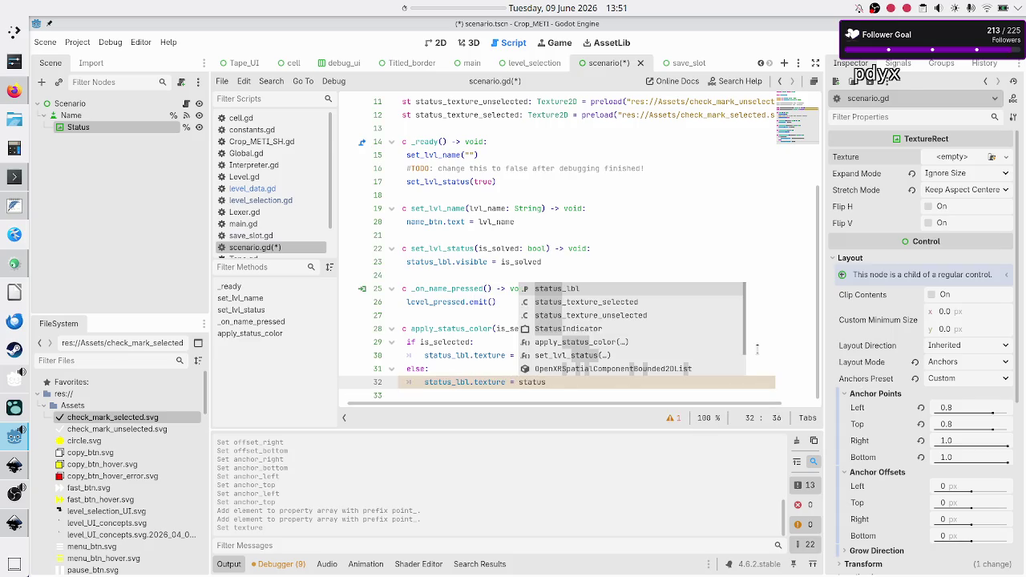
key(Down)
key(Down)
key(Return)
key(Down)
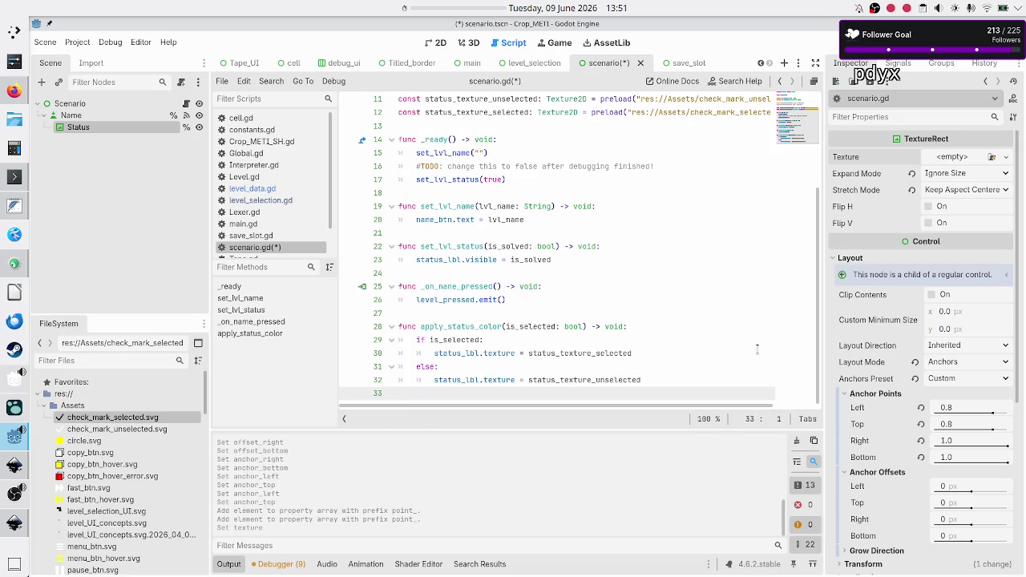
key(ctrl+s)
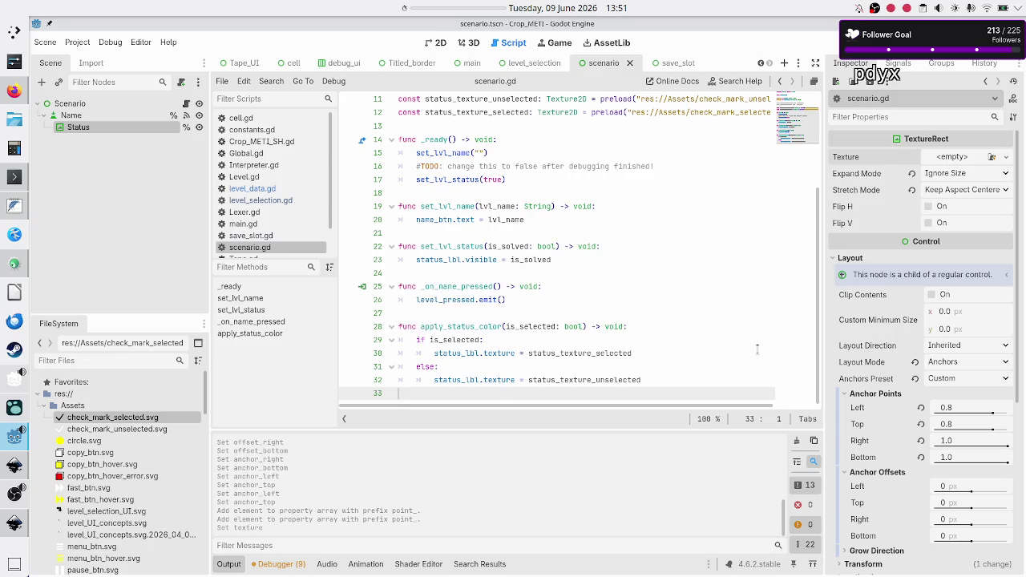
scroll(751, 301, up, 3)
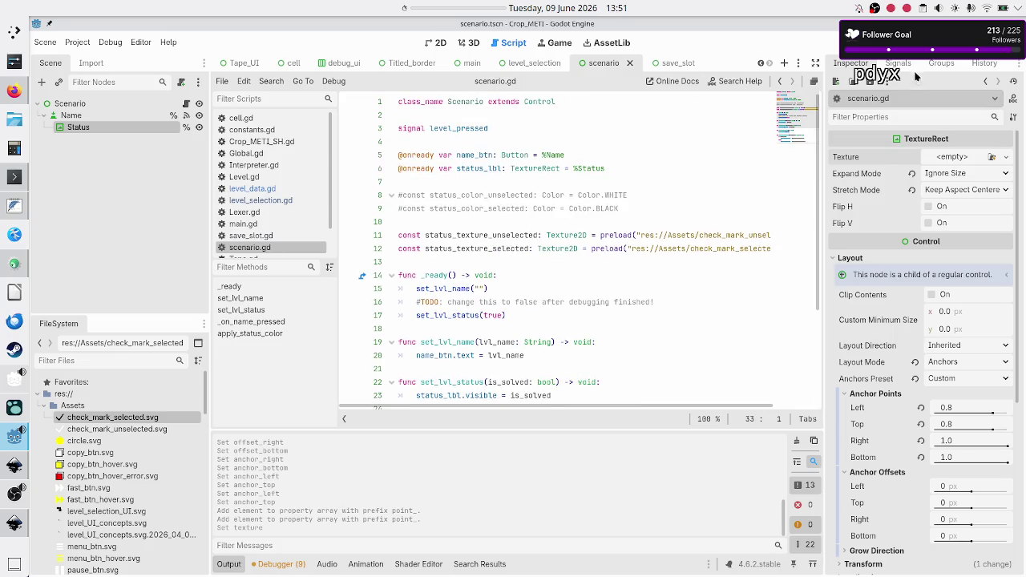
Run the game with F5 and open Basic tape operations from the Level menu.
key(F5)
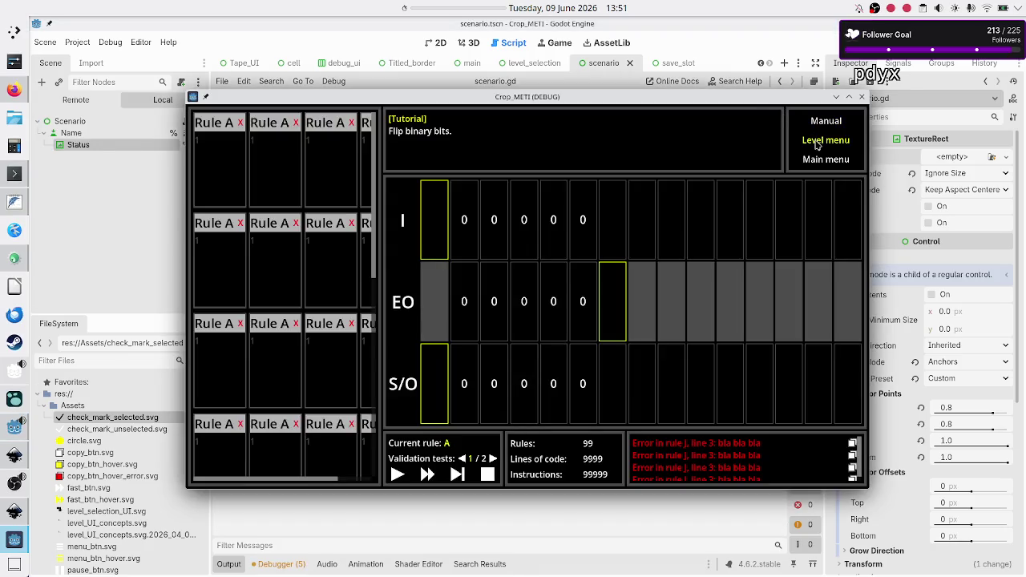
click(817, 144)
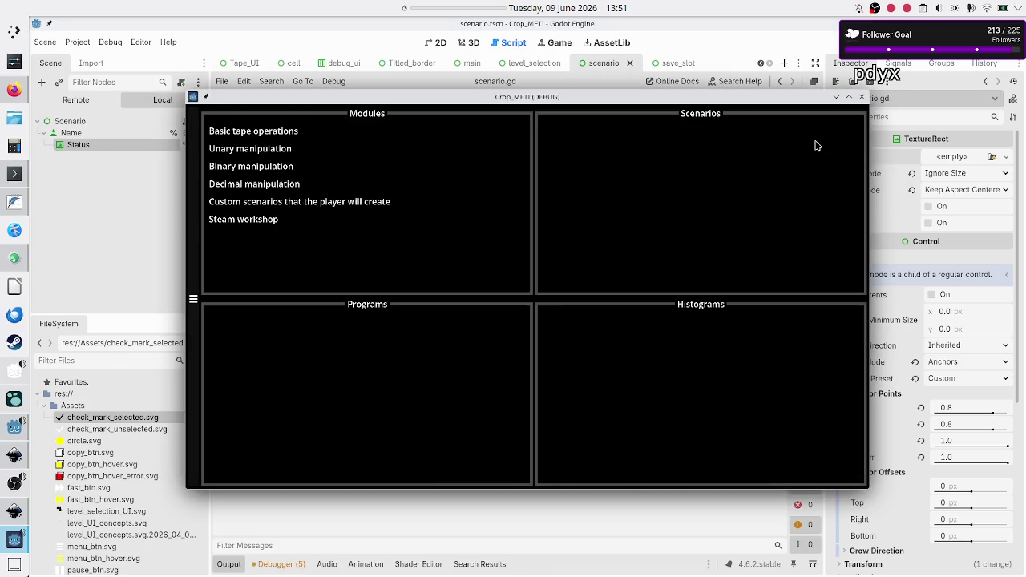
click(282, 135)
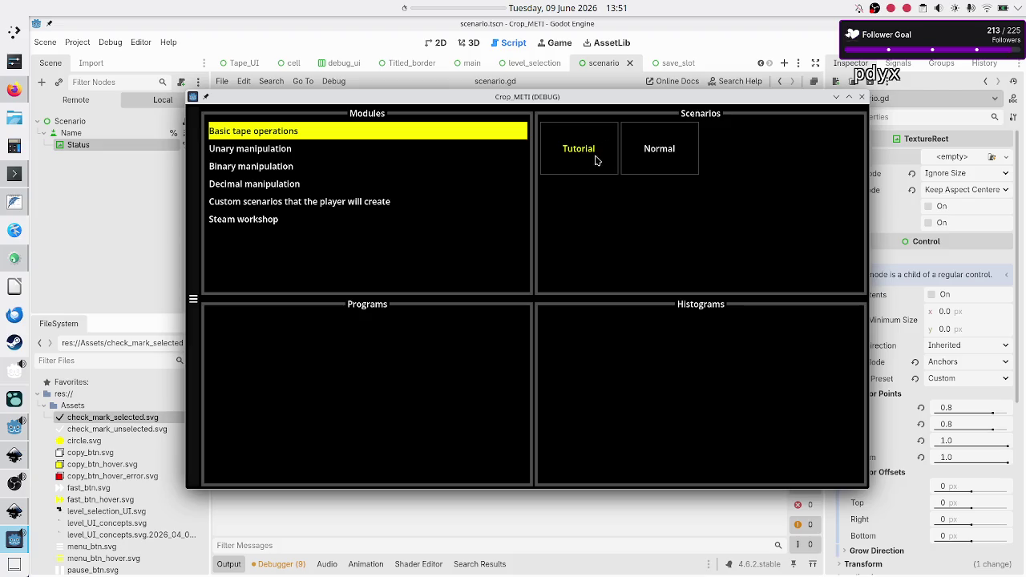
Close the running game and change const to var on lines 11 and 12.
click(864, 99)
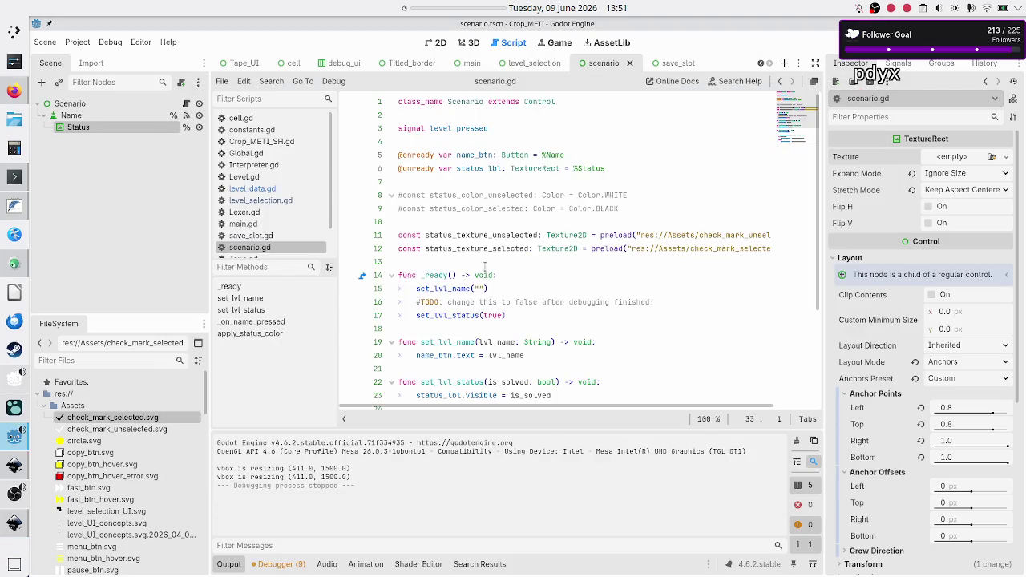
double_click(461, 316)
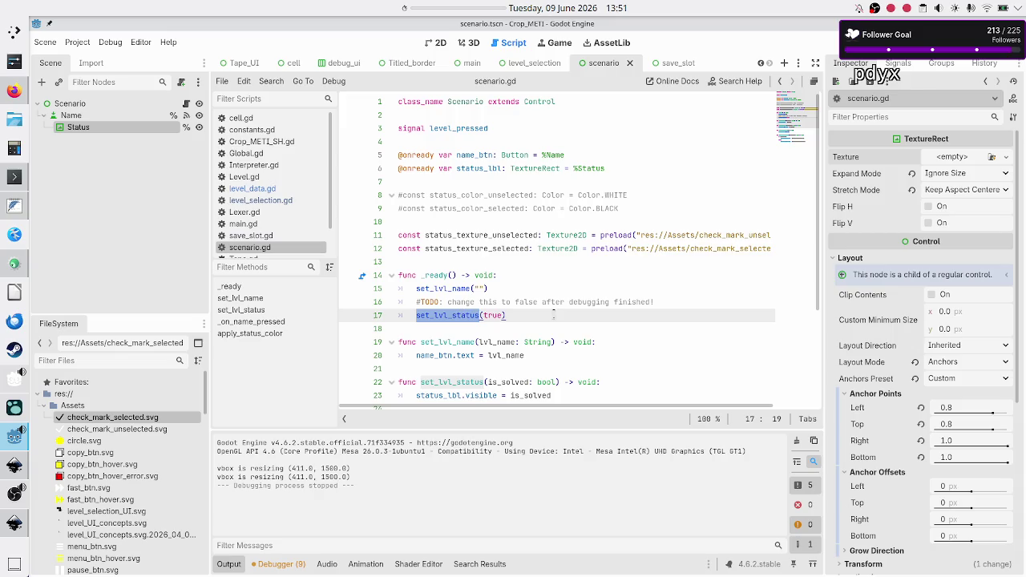
double_click(411, 235)
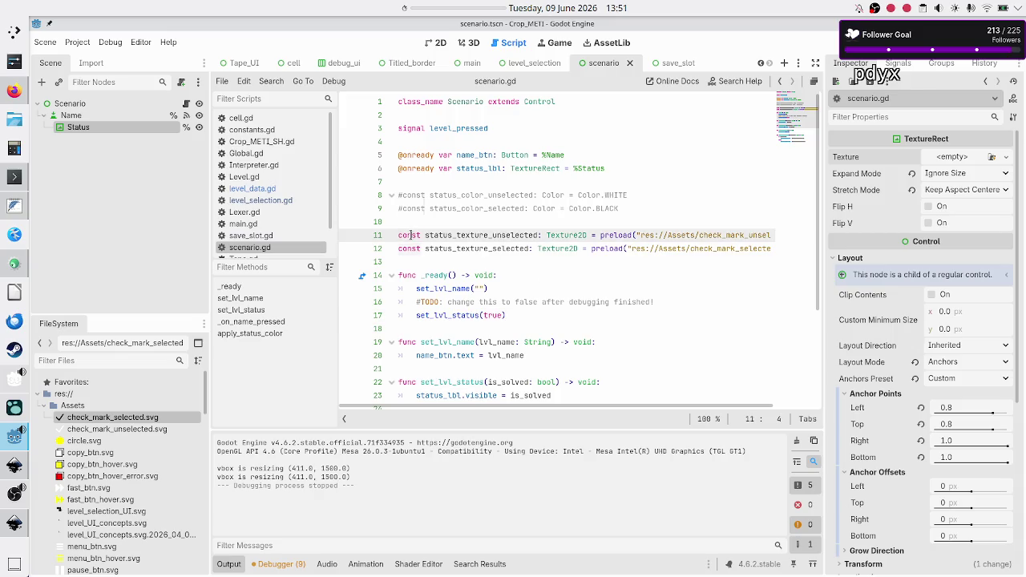
text(var)
key(Down)
key(BackSpace)
key(BackSpace)
key(BackSpace)
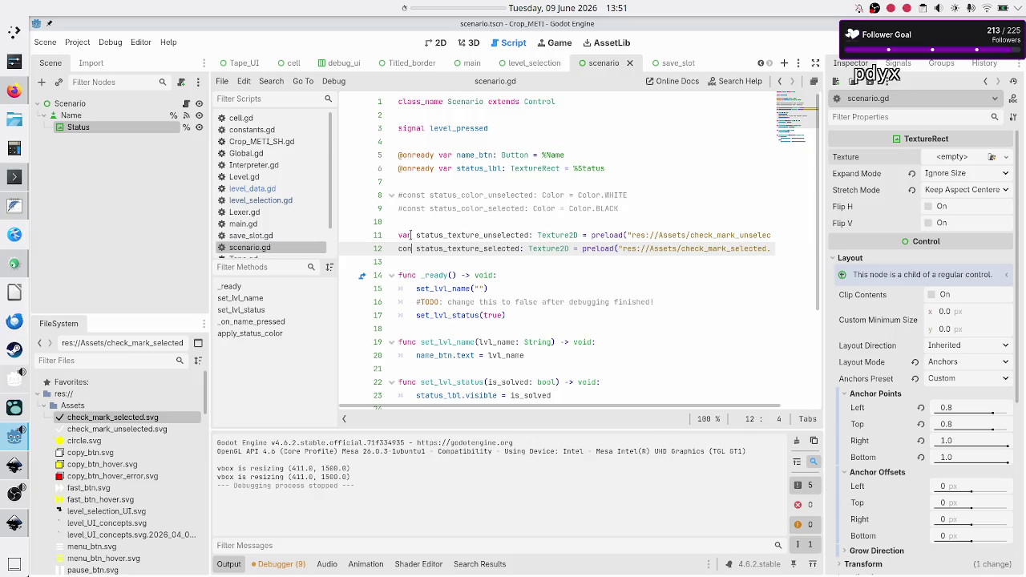
text(var)
key(Up)
key(Home)
text(on)
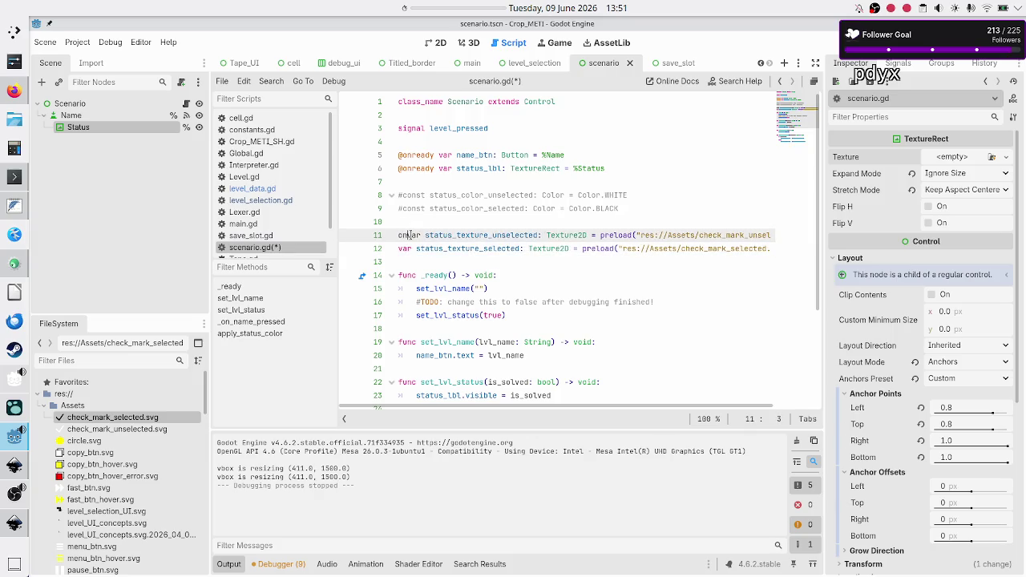
key(BackSpace)
key(BackSpace)
text(@onready)
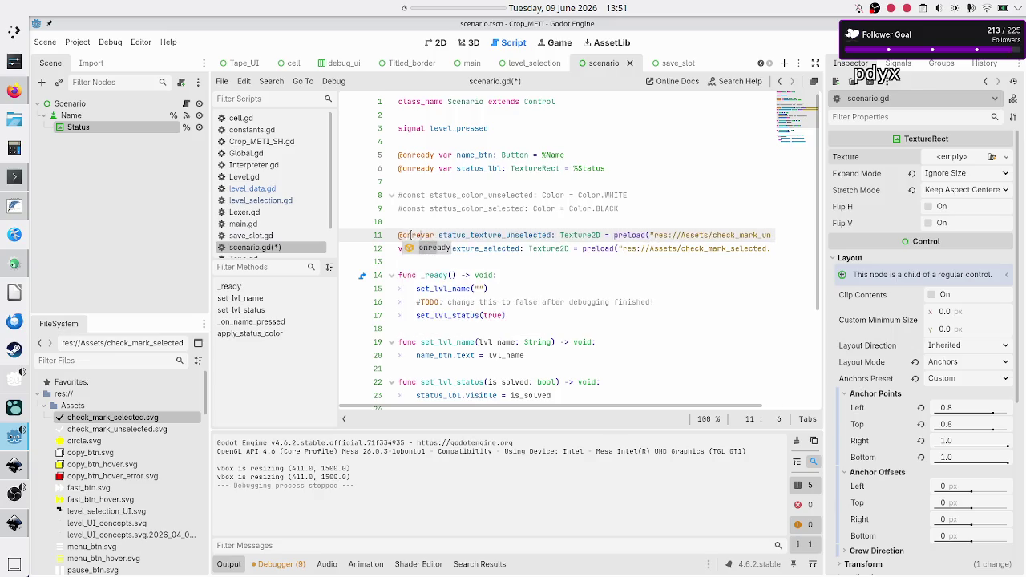
key(Down)
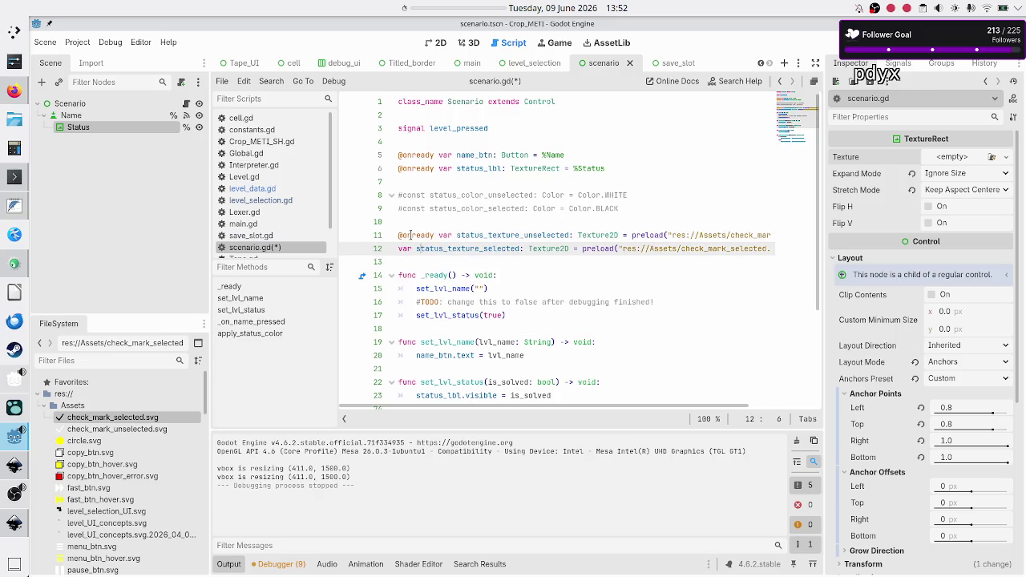
text(@onready)
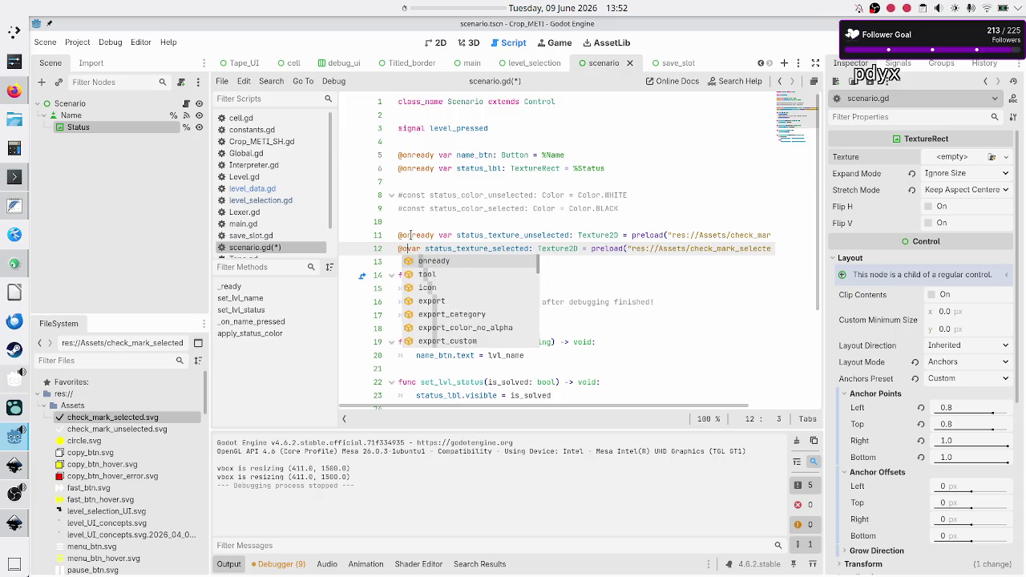
key(End)
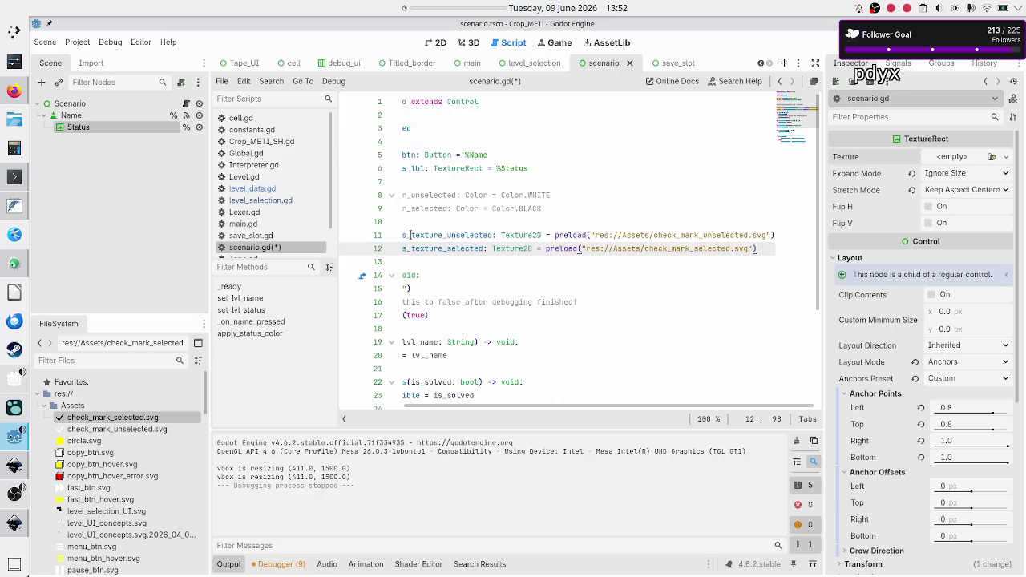
key(Down)
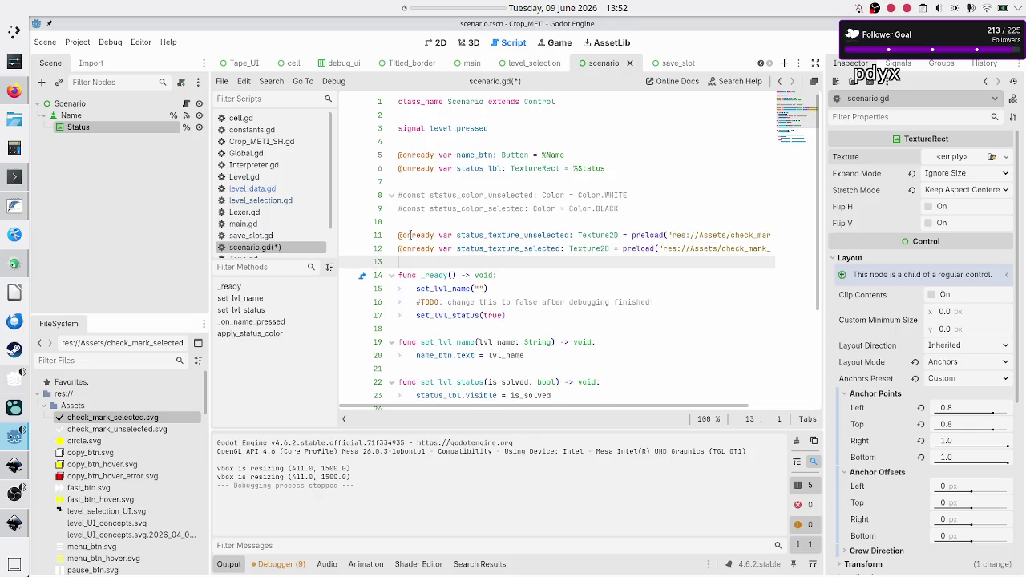
Rename status_lbl to status_tex in the line 6 declaration and the line 30 usage.
click(503, 168)
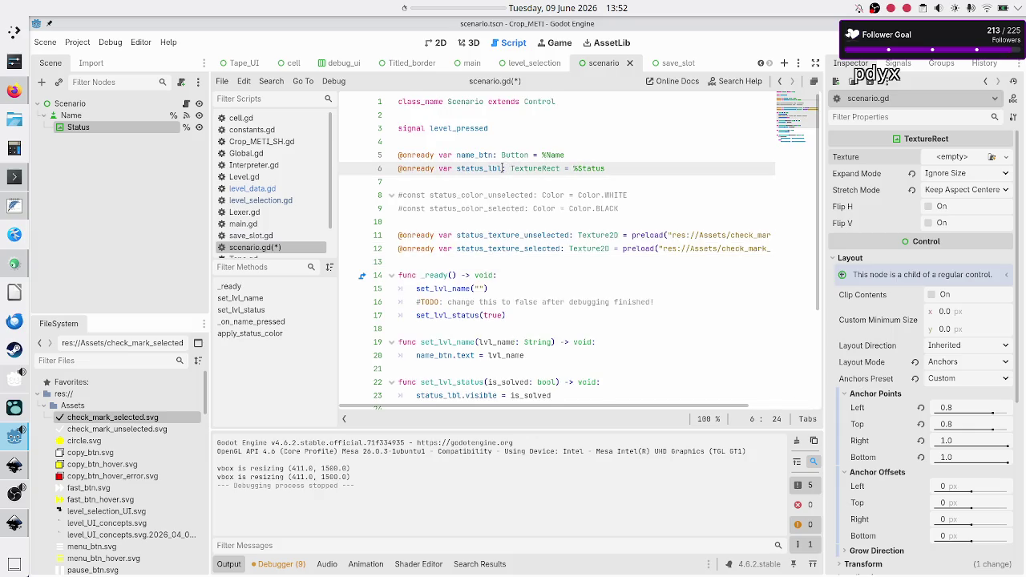
key(BackSpace)
key(BackSpace)
key(BackSpace)
text(te)
text(x)
key(Down)
key(Down)
key(Down)
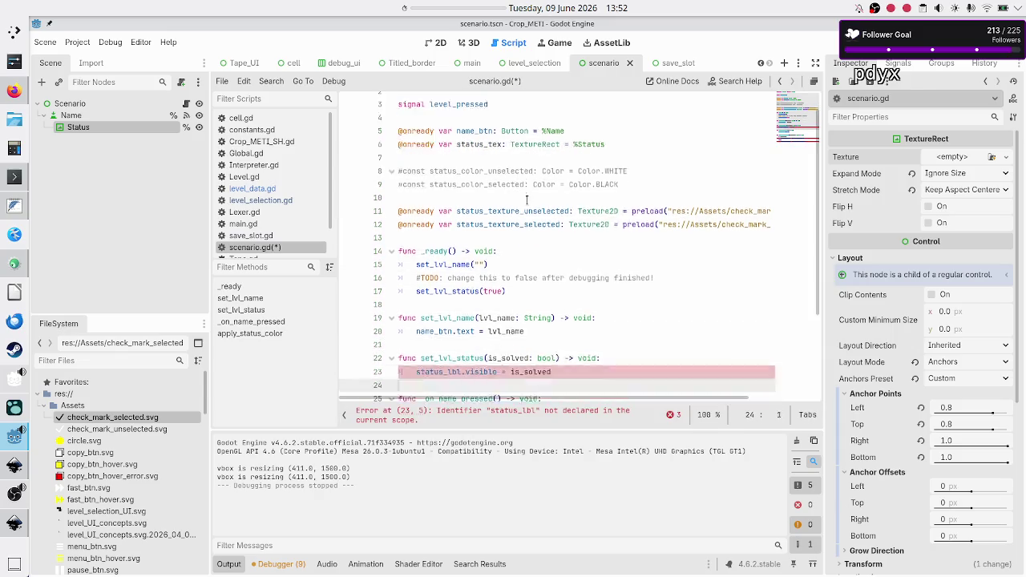
key(Down)
key(Down)
key(Down)
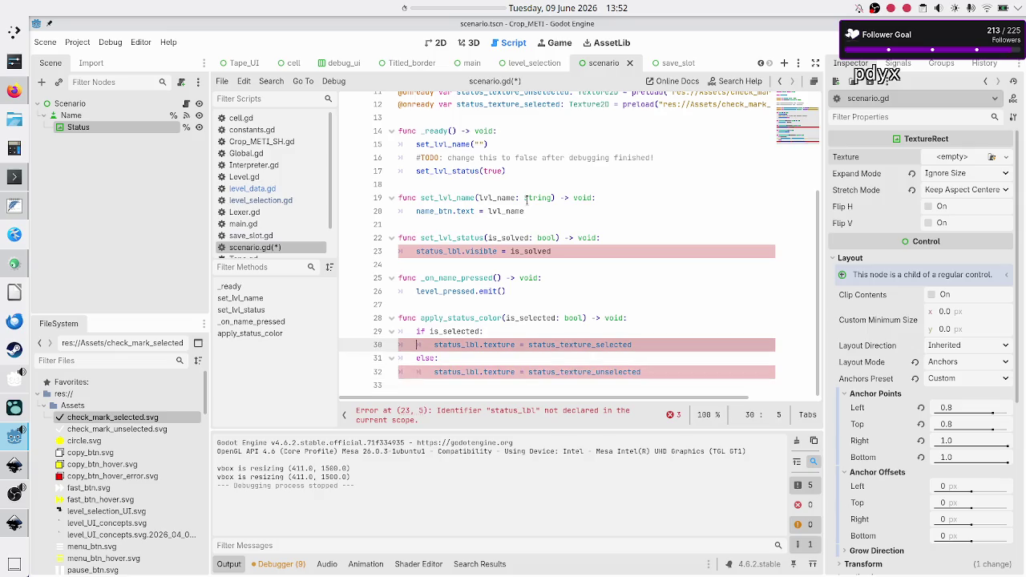
key(Right)
key(Right)
key(Right)
key(Right)
key(BackSpace)
key(BackSpace)
key(BackSpace)
text(tex)
Change the remaining status_lbl usages on lines 32 and 23 to status_tex.
key(Down)
key(Down)
key(BackSpace)
key(BackSpace)
key(BackSpace)
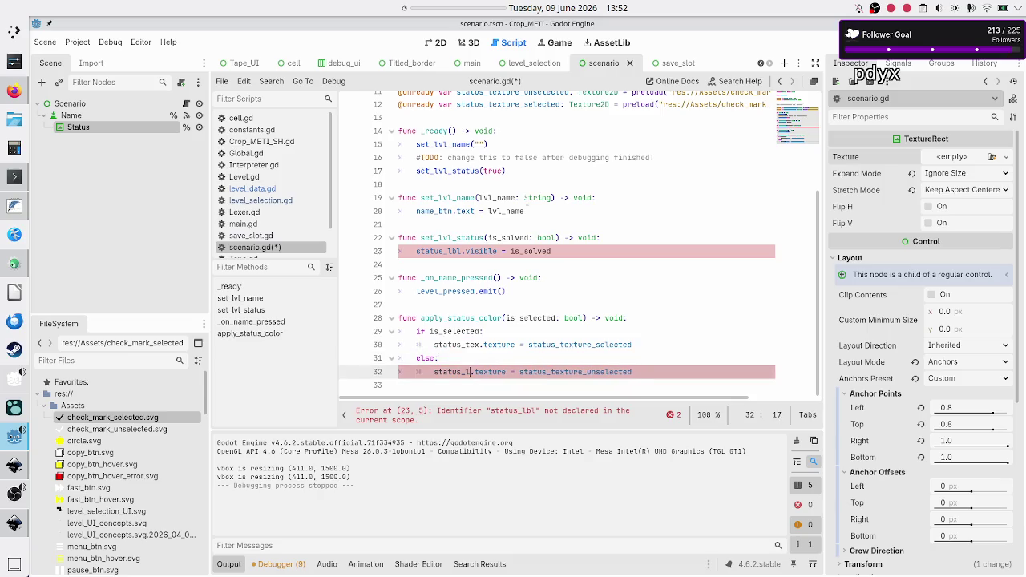
text(tex)
key(Up)
key(Up)
key(Up)
key(Up)
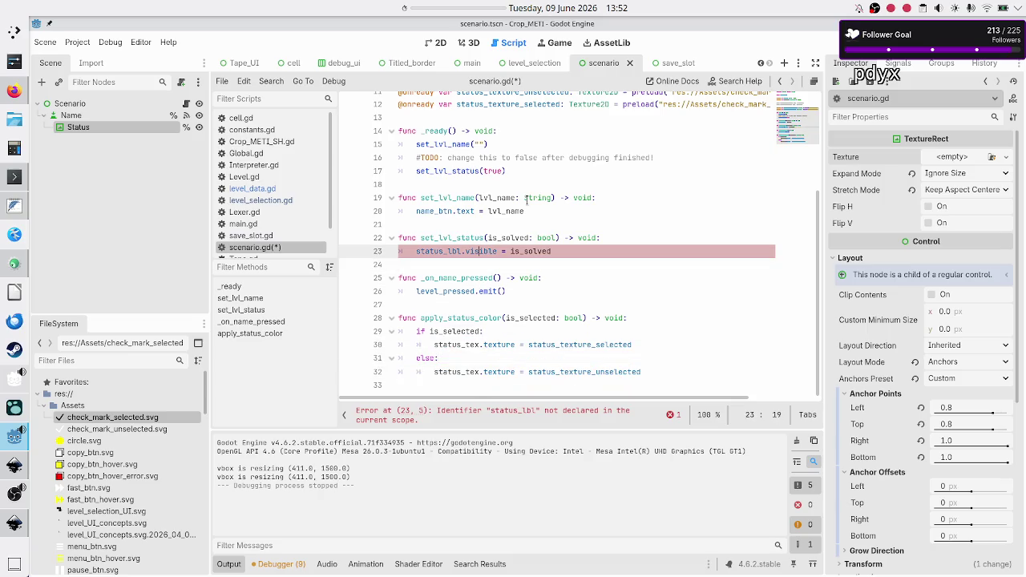
key(Left)
key(BackSpace)
key(BackSpace)
key(BackSpace)
text(tex)
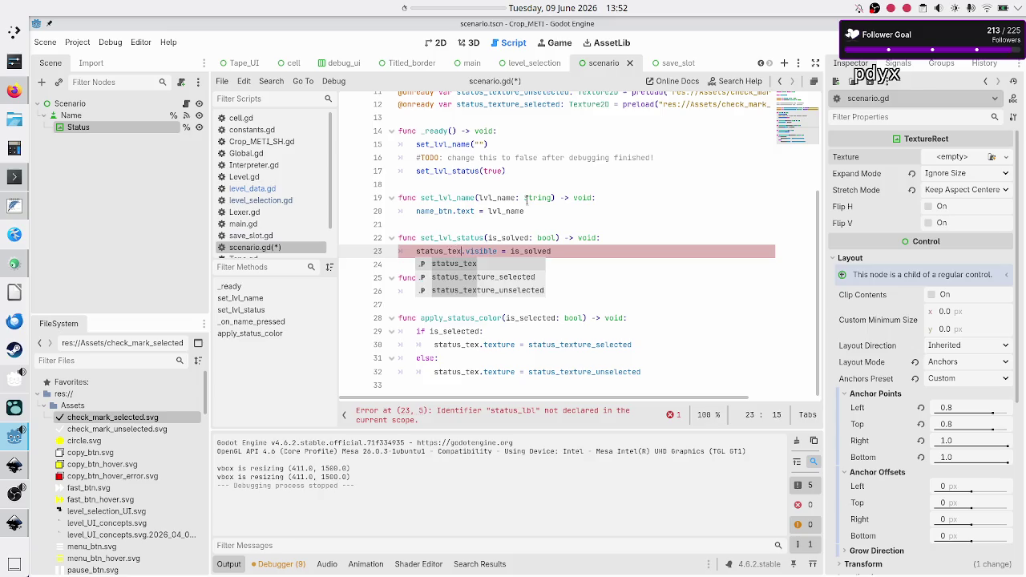
key(Escape)
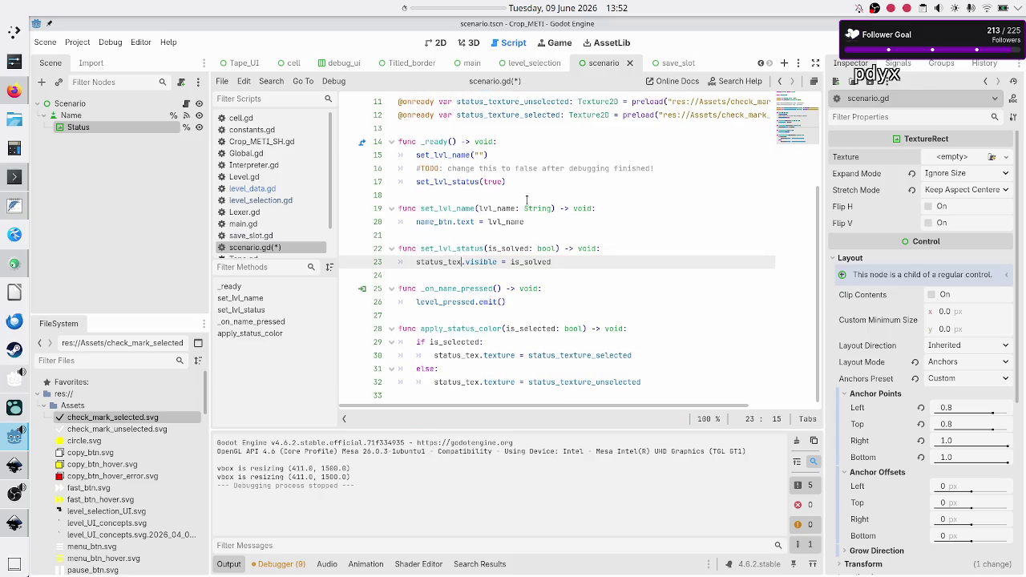
Add print(is_solved) inside set_lvl_status, then save and run the game with F5.
key(Up)
key(End)
key(Return)
text(print()
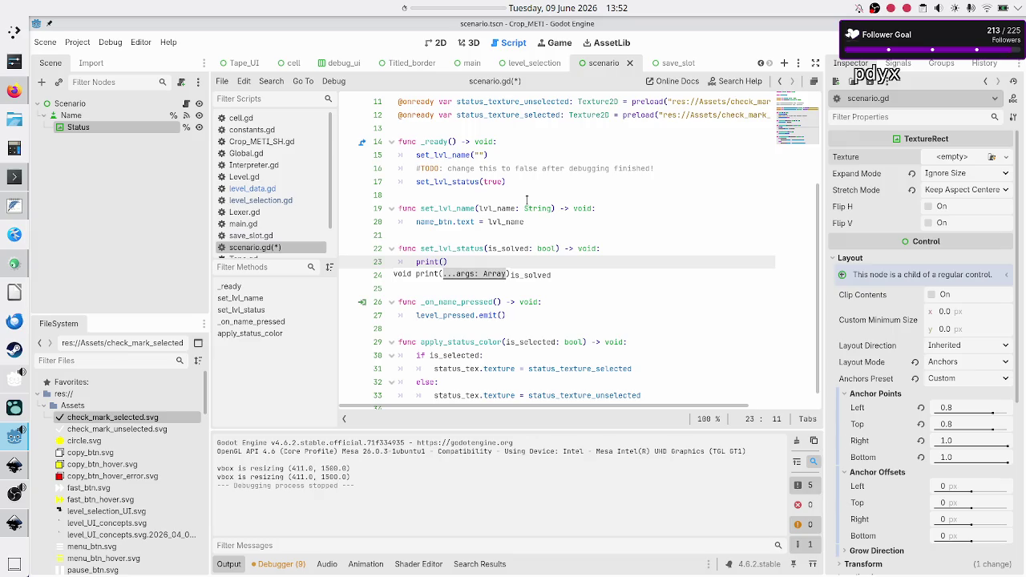
text(is_solved)
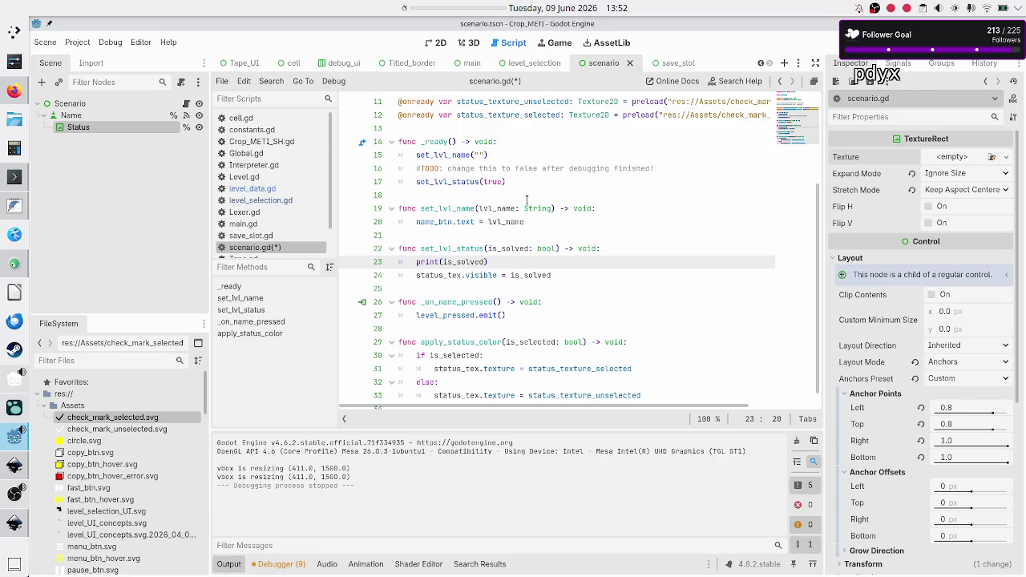
key(F5)
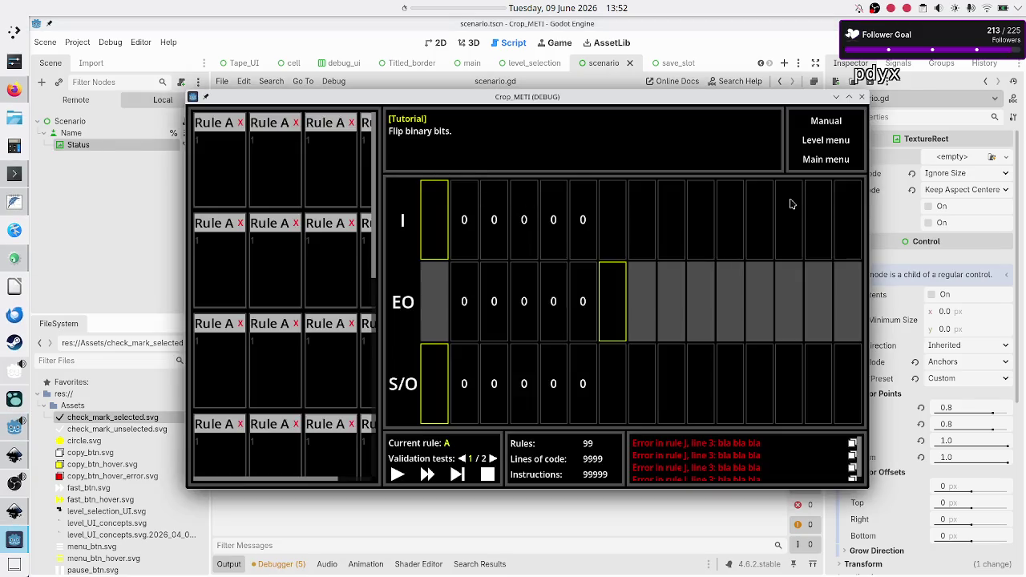
In the running game, open Basic tape operations and toggle between the Tutorial and Normal scenarios.
click(834, 140)
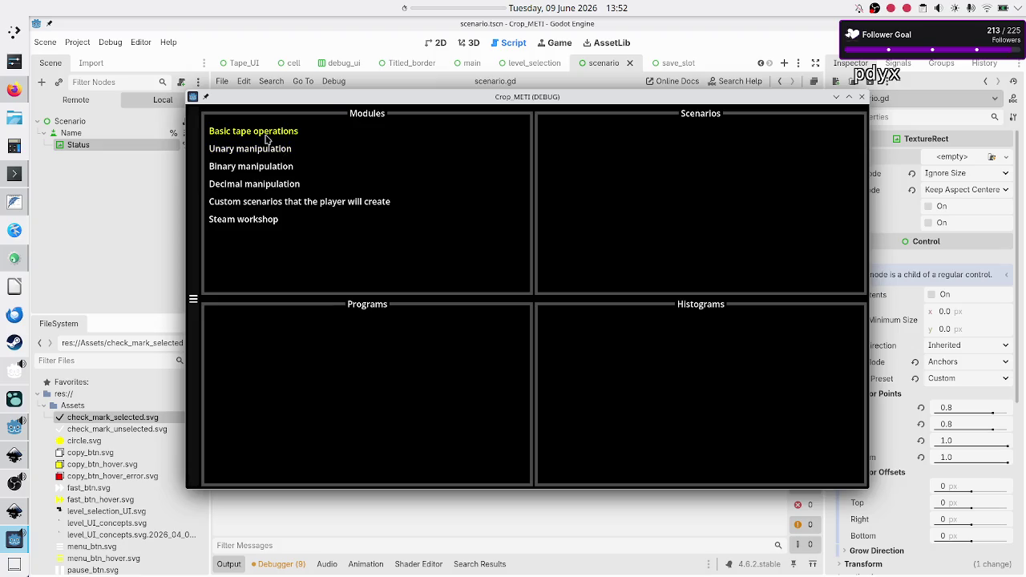
click(265, 137)
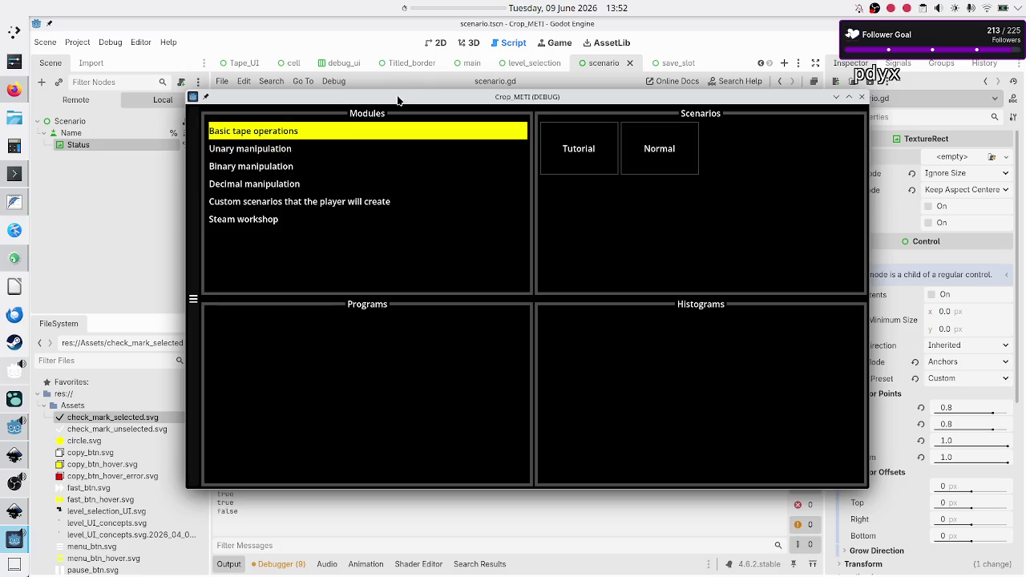
mouse_move(396, 97)
mouse_down()
mouse_move(487, 62)
mouse_move(481, 73)
mouse_up()
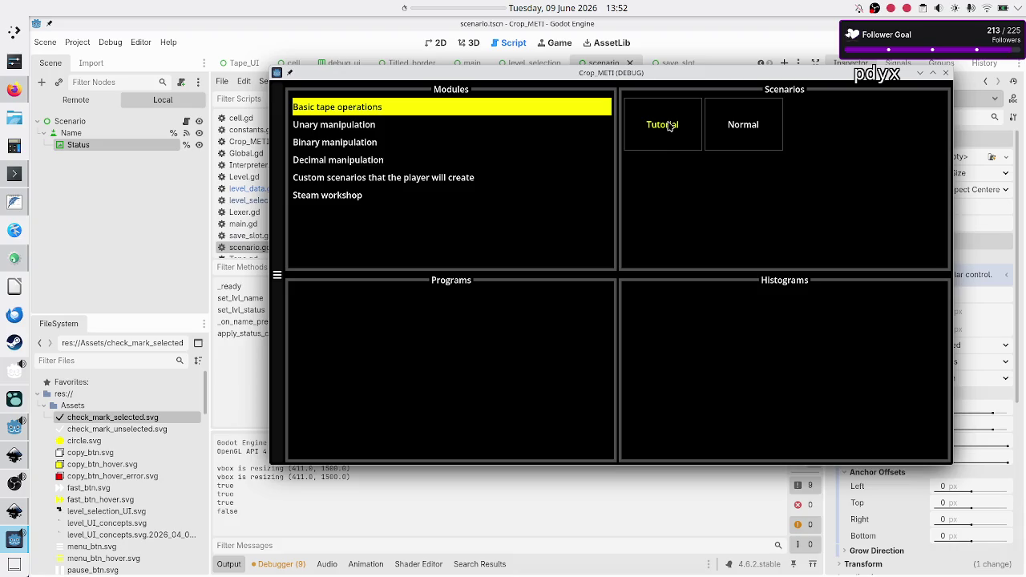
click(670, 126)
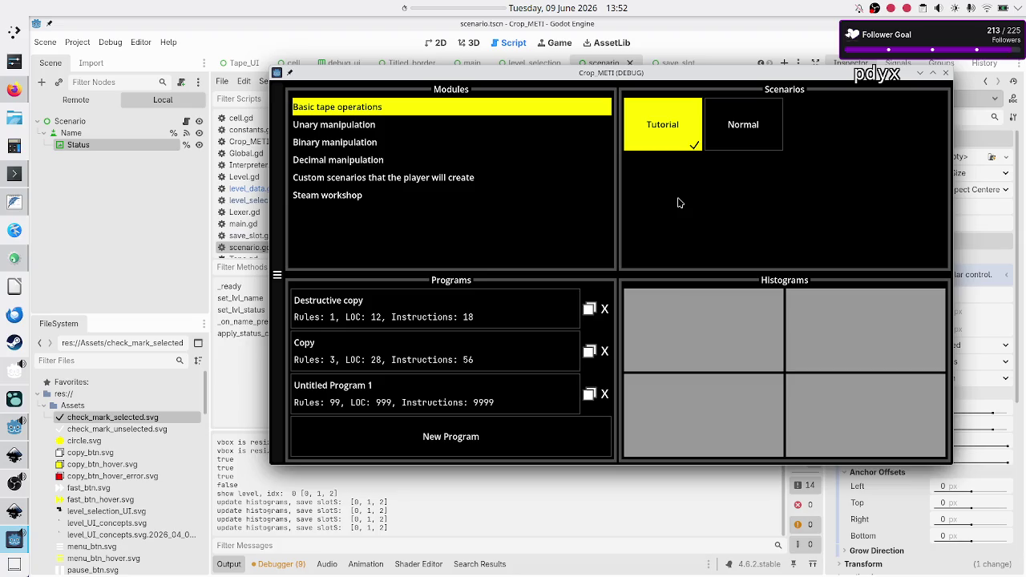
click(746, 144)
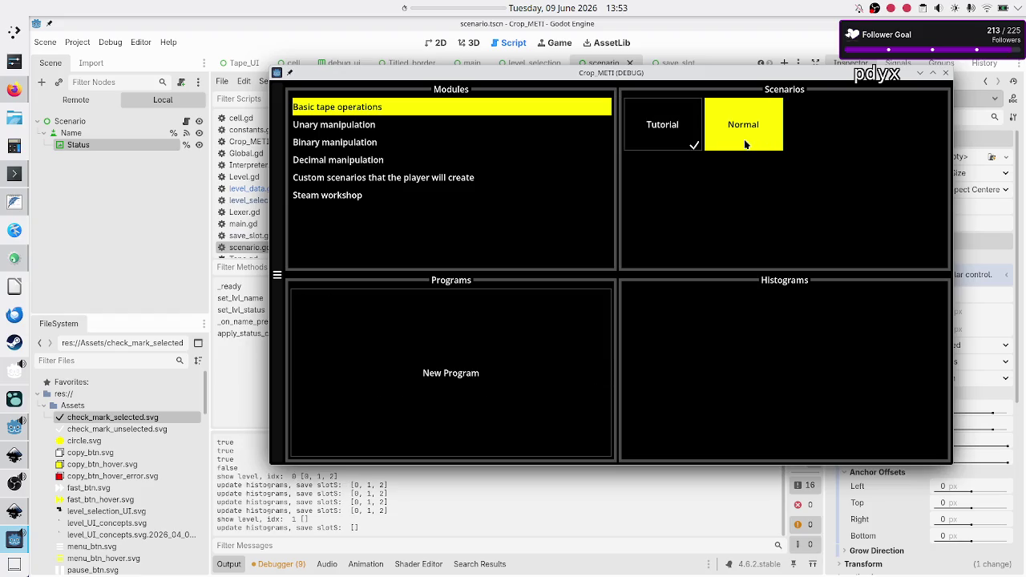
click(676, 131)
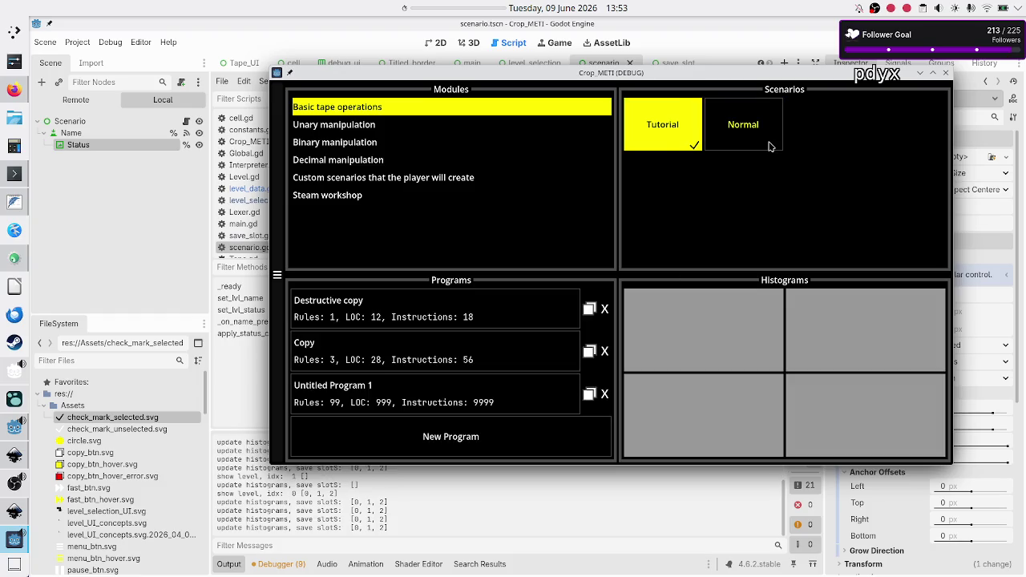
click(771, 146)
click(689, 141)
Close and rerun the game, reopen Basic tape operations, then stop the run.
click(946, 72)
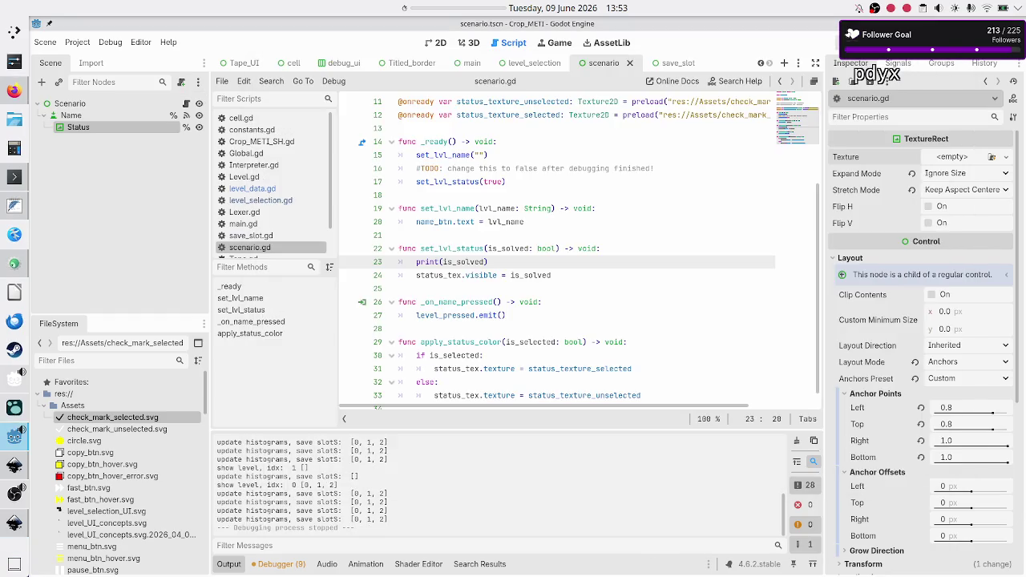
click(854, 44)
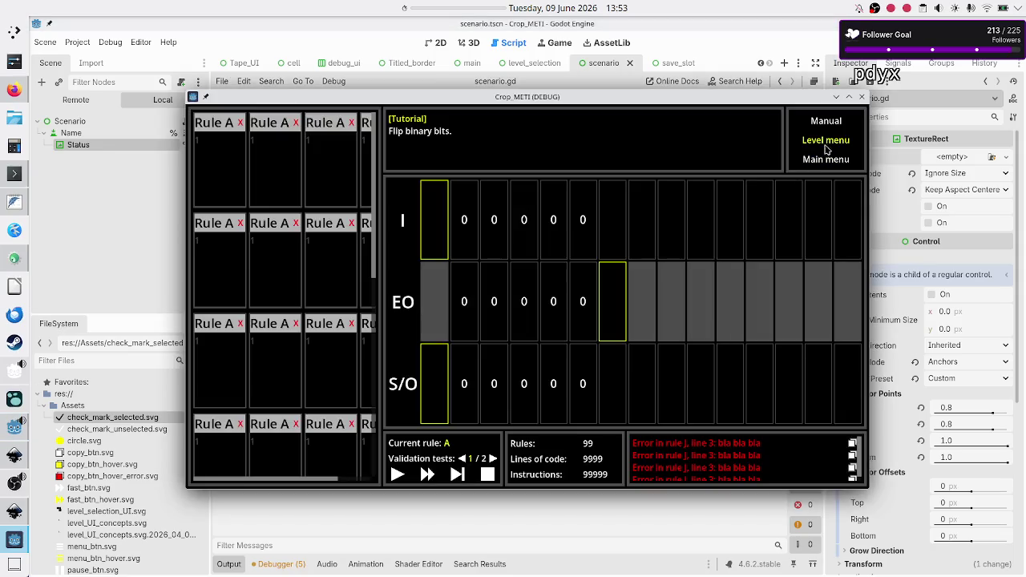
click(827, 143)
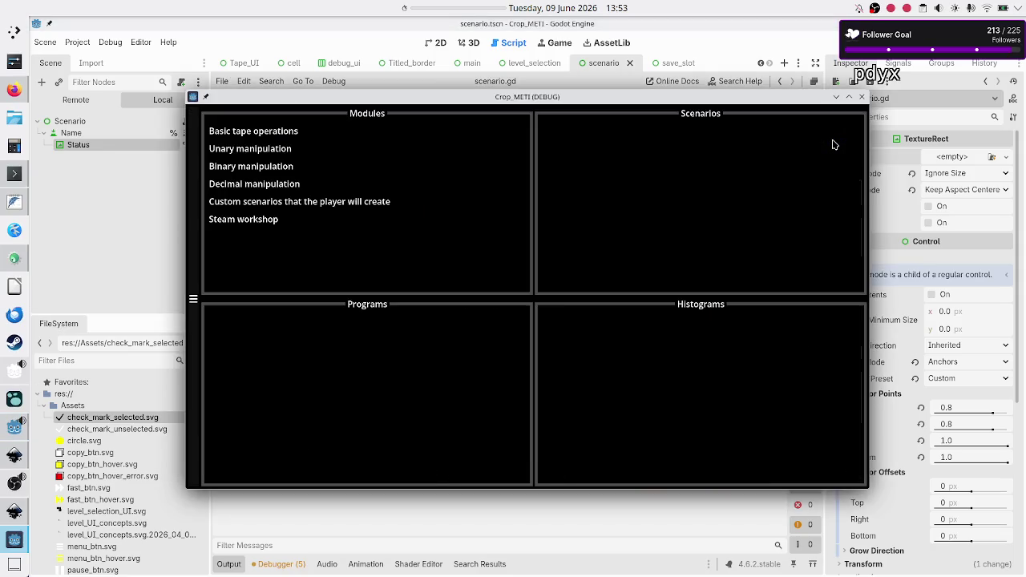
click(269, 130)
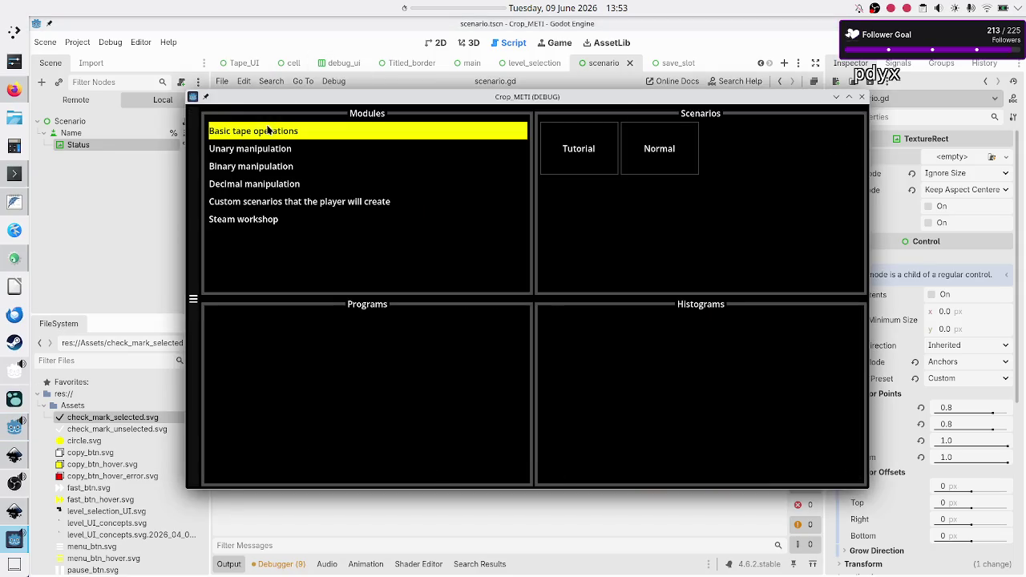
click(862, 97)
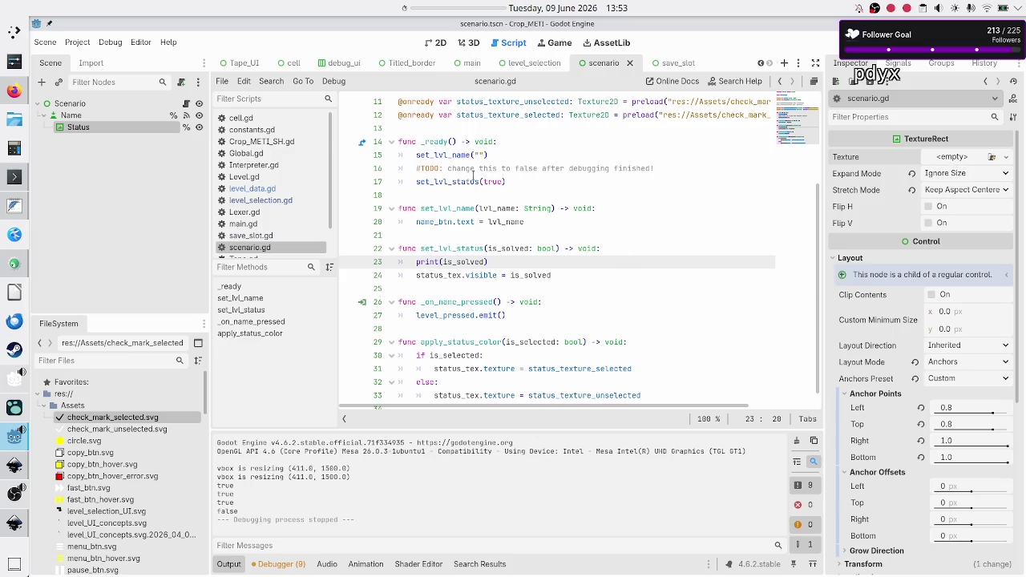
Insert an apply_status_color(true) call on a new line 18 in _ready, below set_lvl_status(true).
double_click(465, 182)
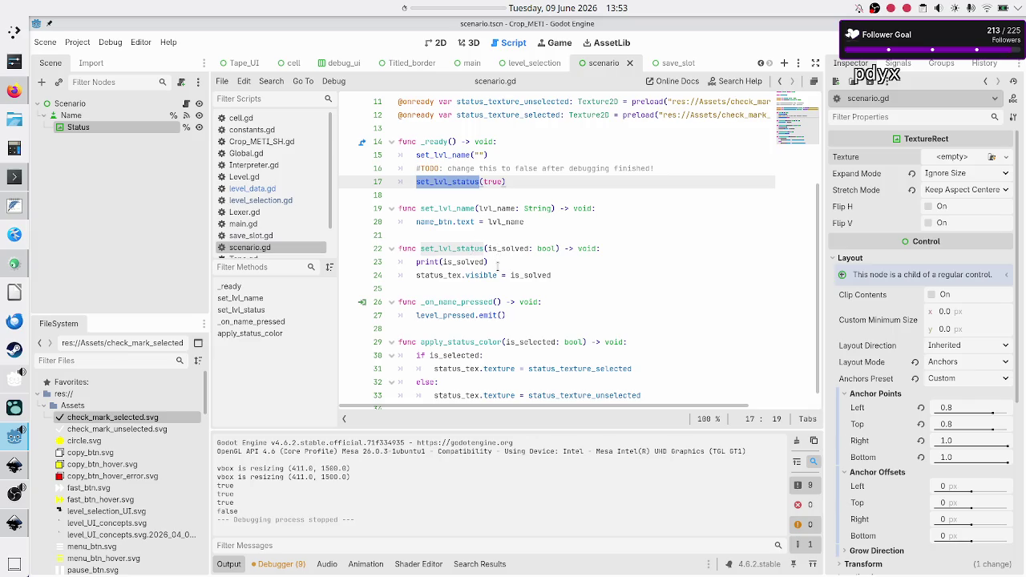
click(532, 179)
key(Return)
text(appl)
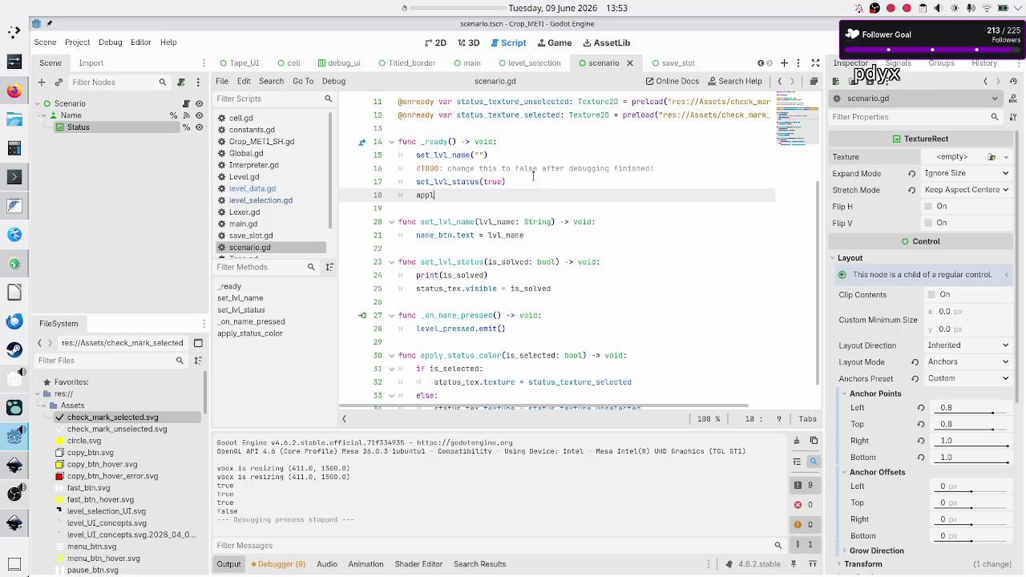
key(Return)
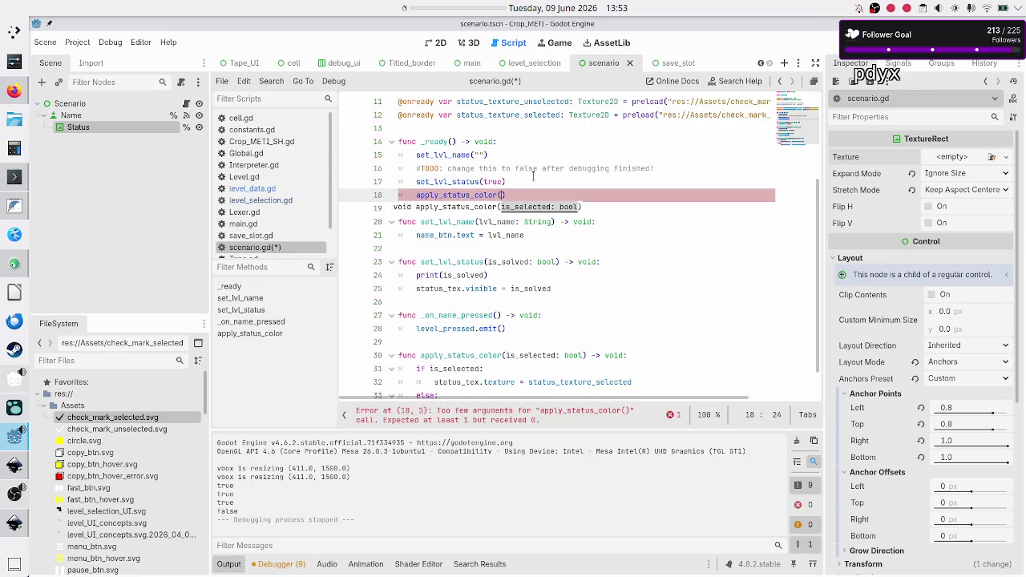
text(true)
key(Down)
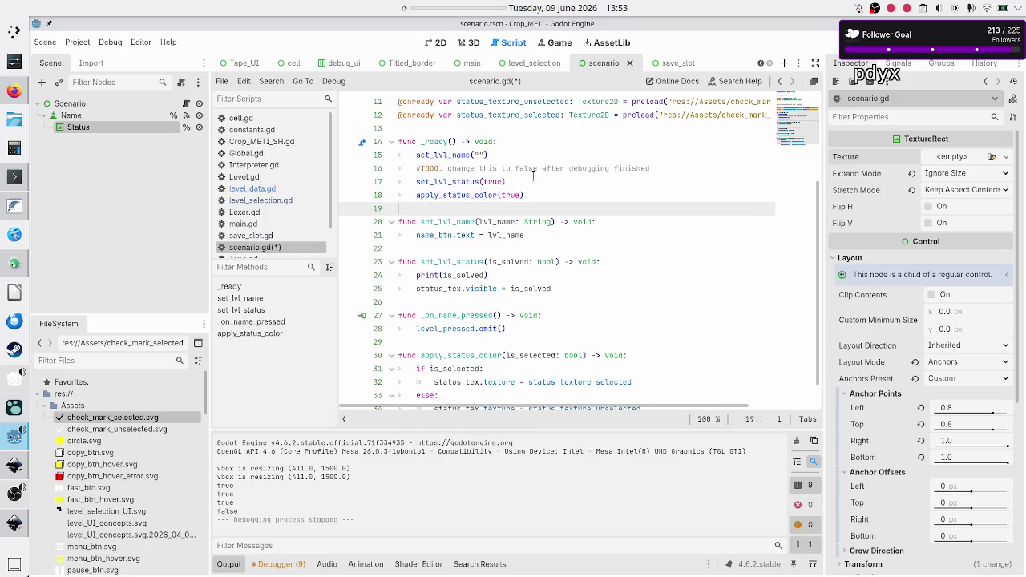
scroll(561, 223, down, 1)
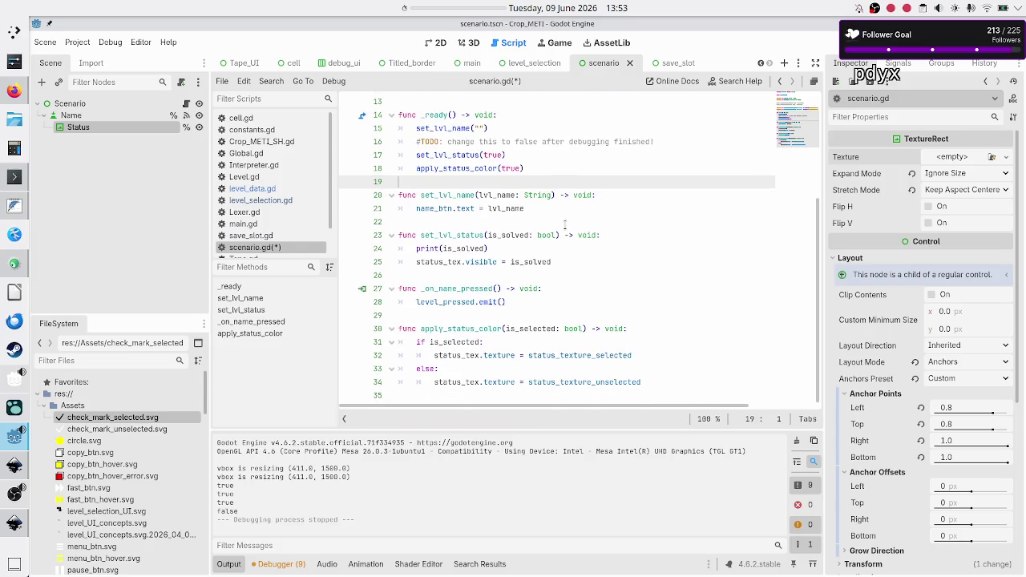